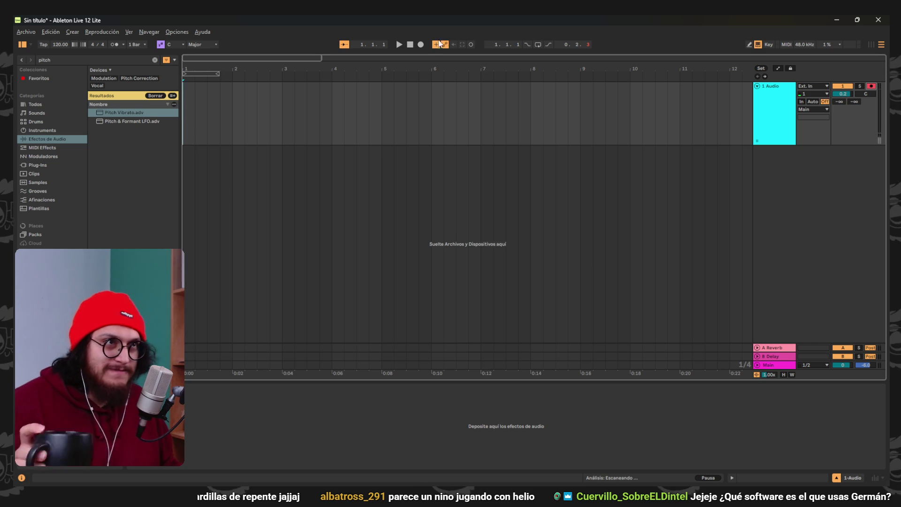
Record a short take on track 1 Audio, undo it, and start recording the new Audio 3 take
click(421, 45)
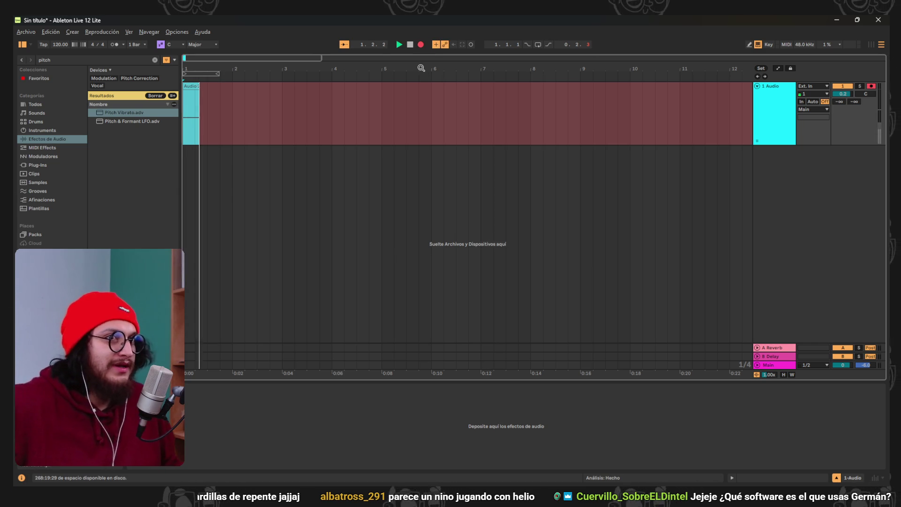
click(411, 44)
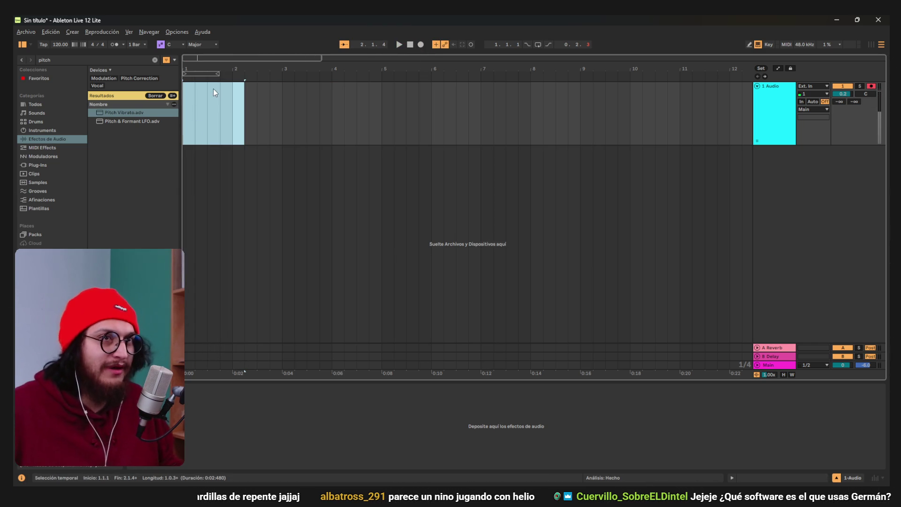
key(ctrl+z)
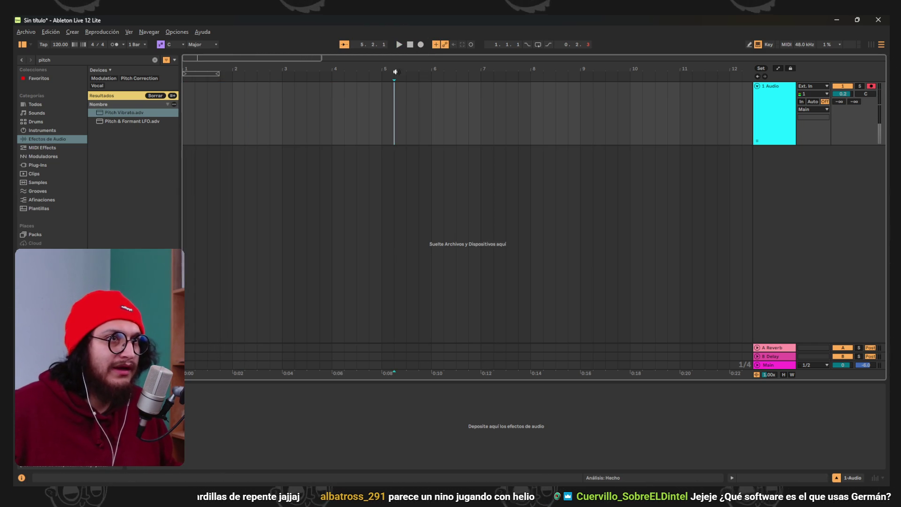
click(421, 45)
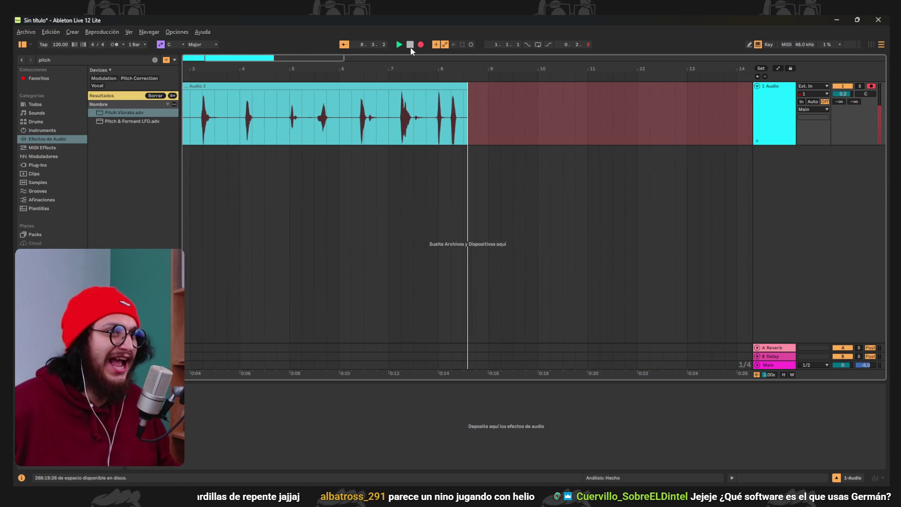
Stop recording, split Audio 3 at bar 2 with Ctrl+E, and delete the silent first bar
click(411, 47)
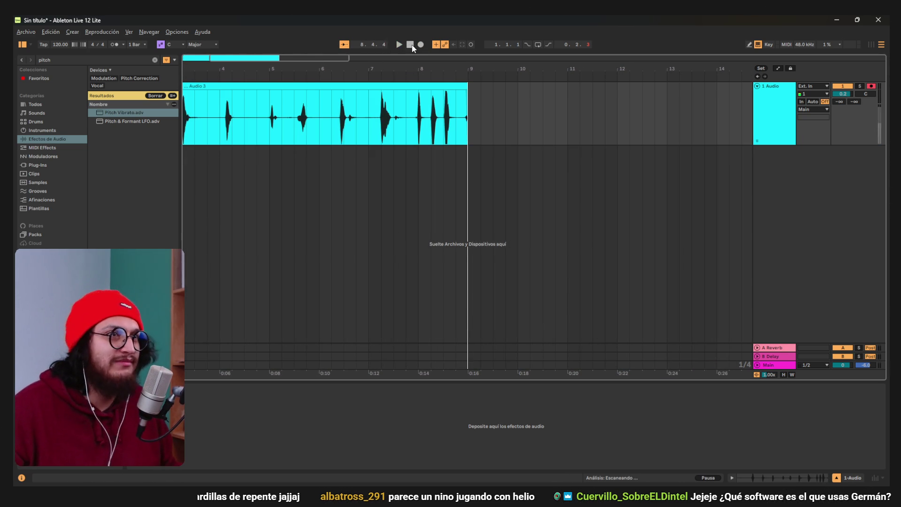
scroll(579, 169, left, 5)
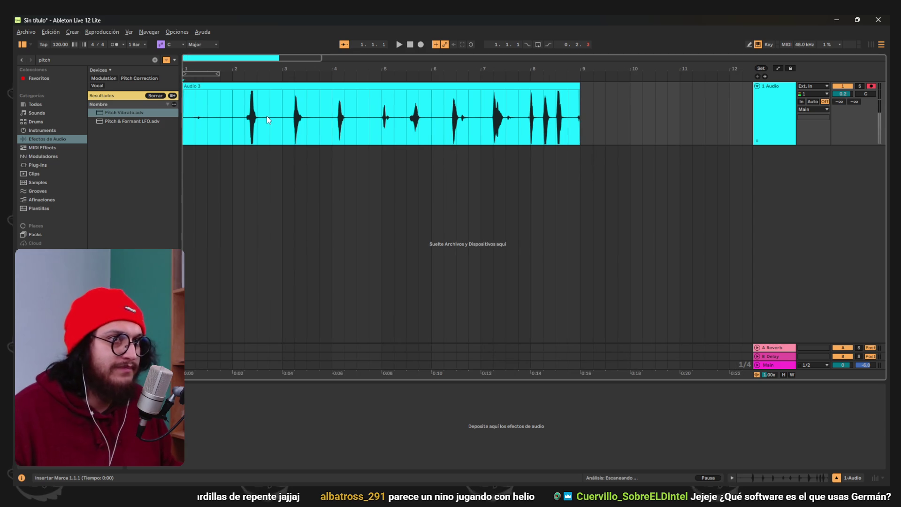
drag(593, 94, 234, 96)
key(ctrl+e)
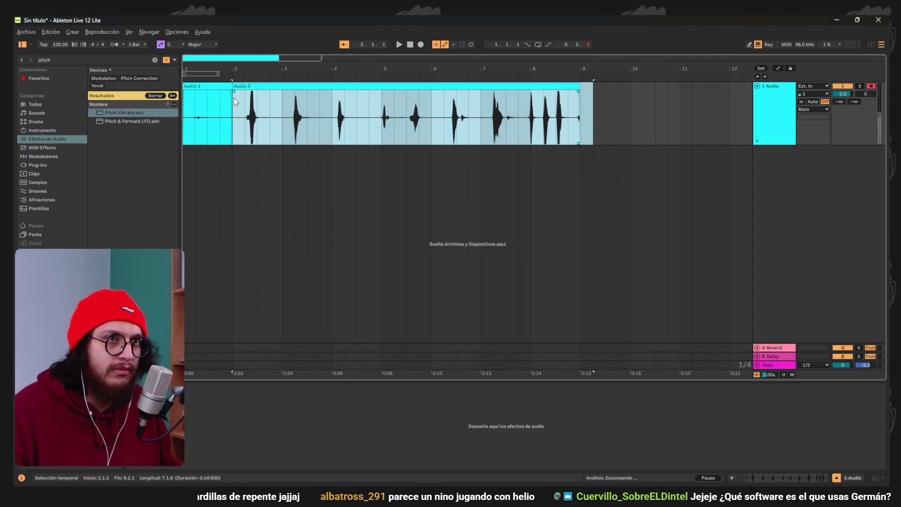
click(220, 86)
key(Delete)
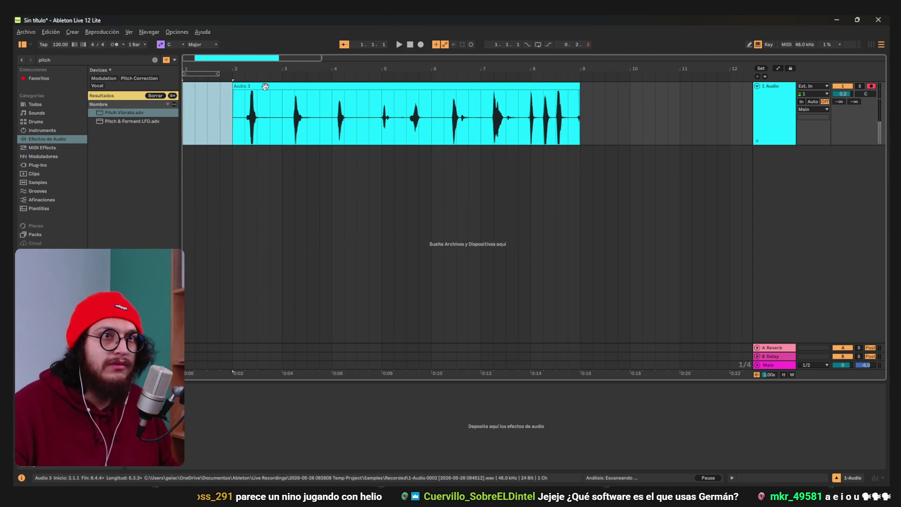
Loop bars 1 to 10 and open the Audio 3 clip's sample detail
click(245, 119)
click(539, 44)
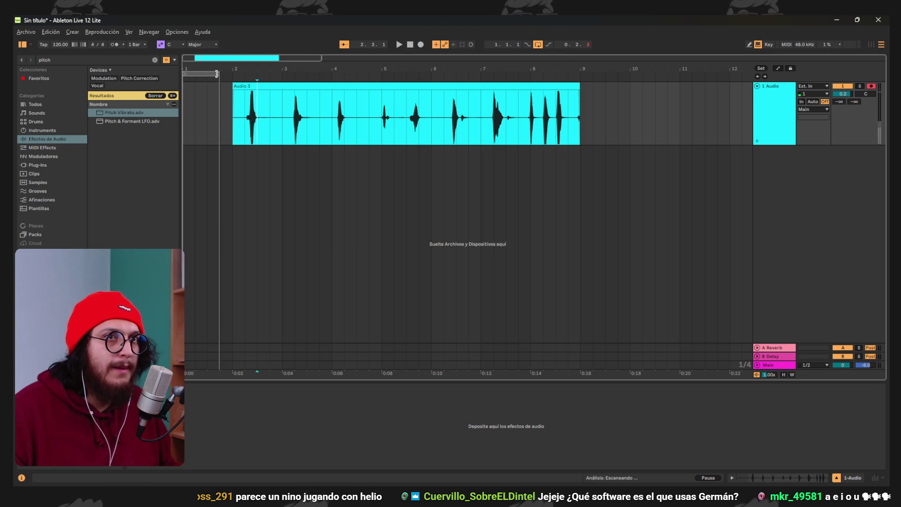
drag(217, 73, 637, 100)
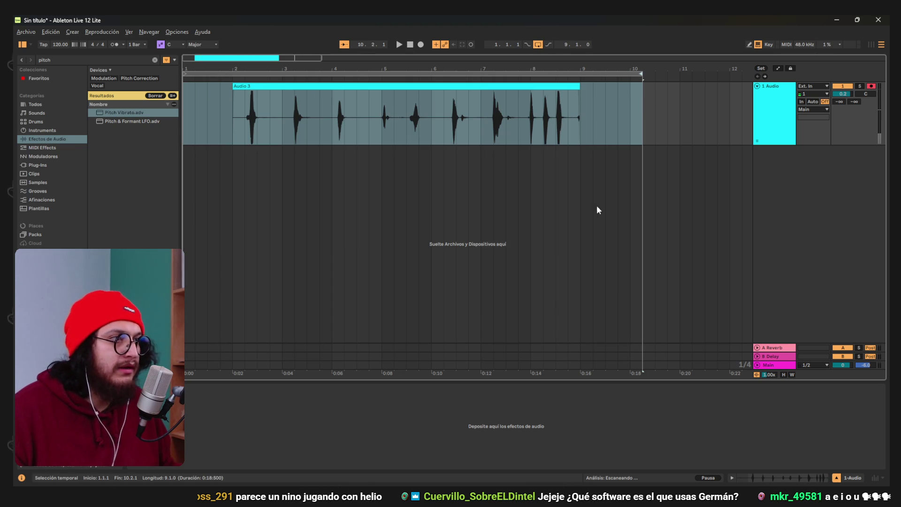
double_click(497, 88)
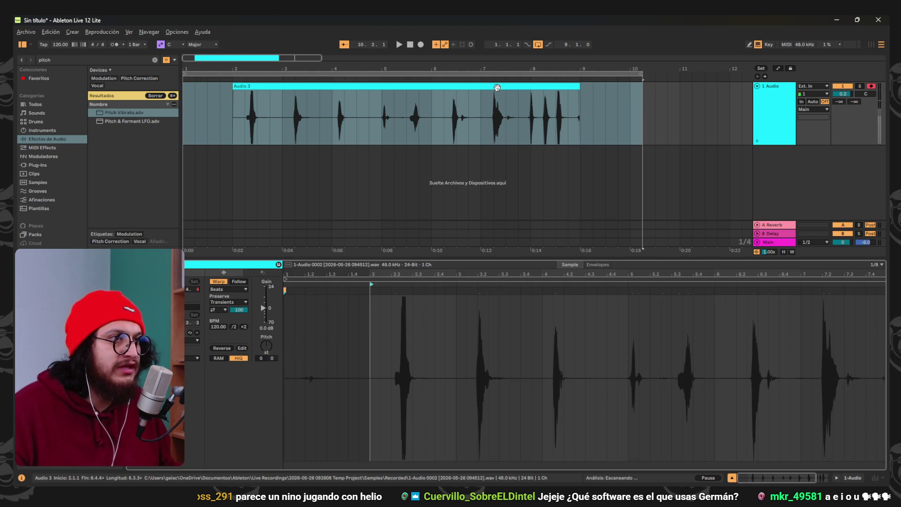
Transpose the Audio 3 clip up in pitch and play it back
click(375, 325)
drag(268, 341, 269, 319)
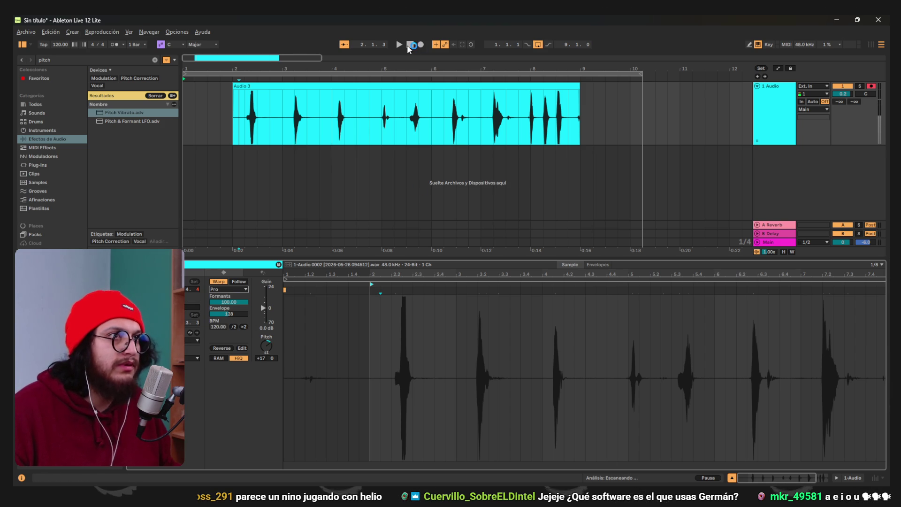
click(409, 45)
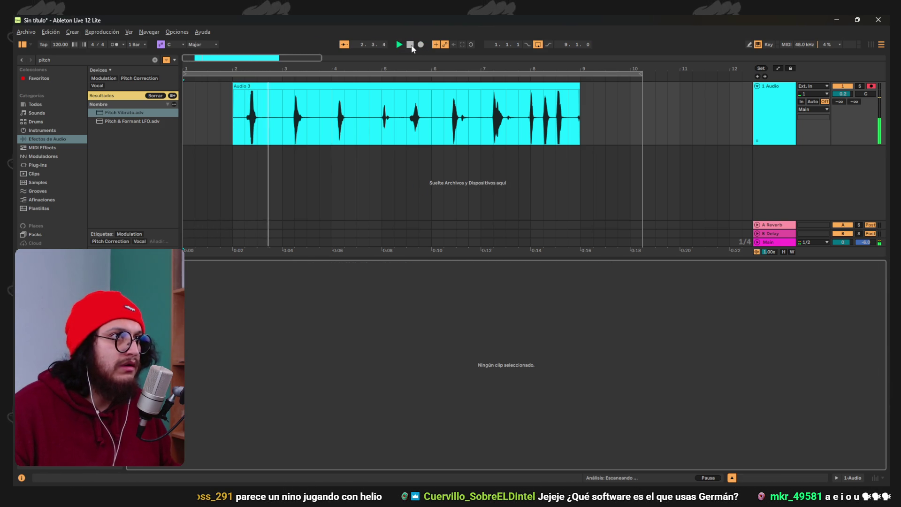
click(855, 124)
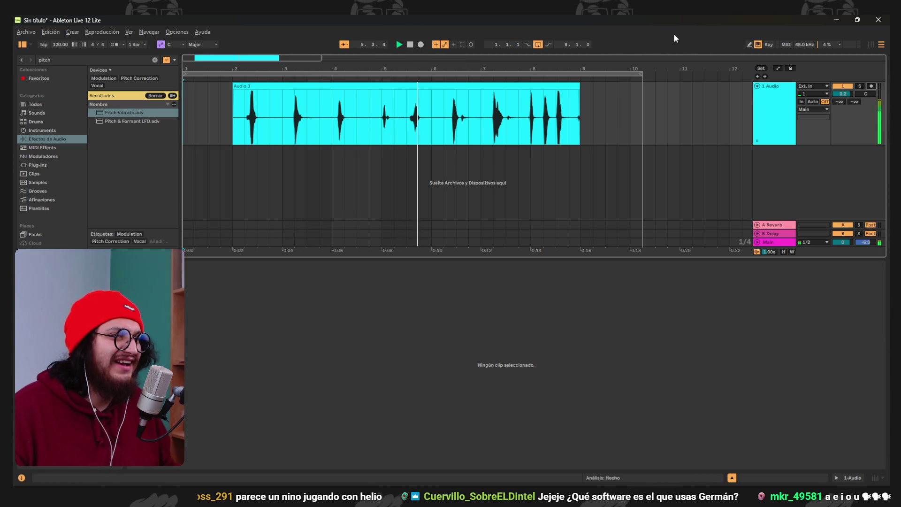
Stop playback, replay from the beginning, and select the whole Audio 3 clip
click(423, 87)
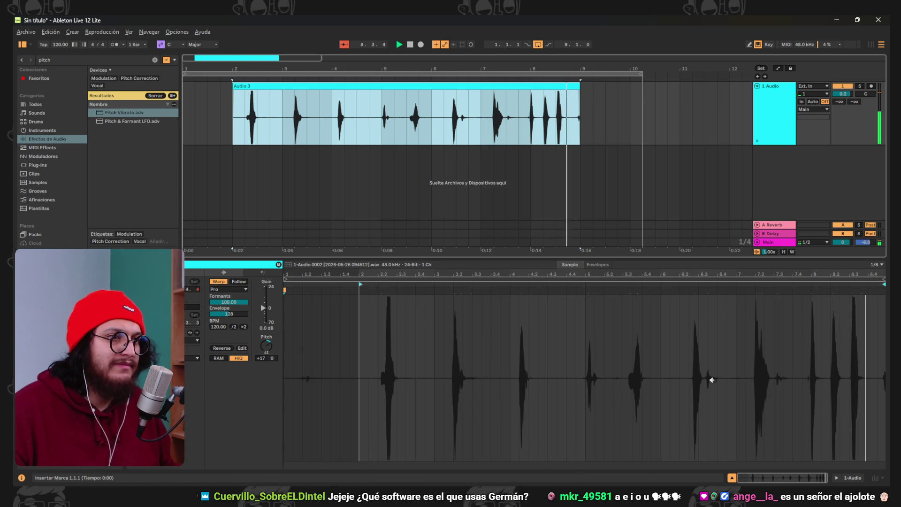
key(space)
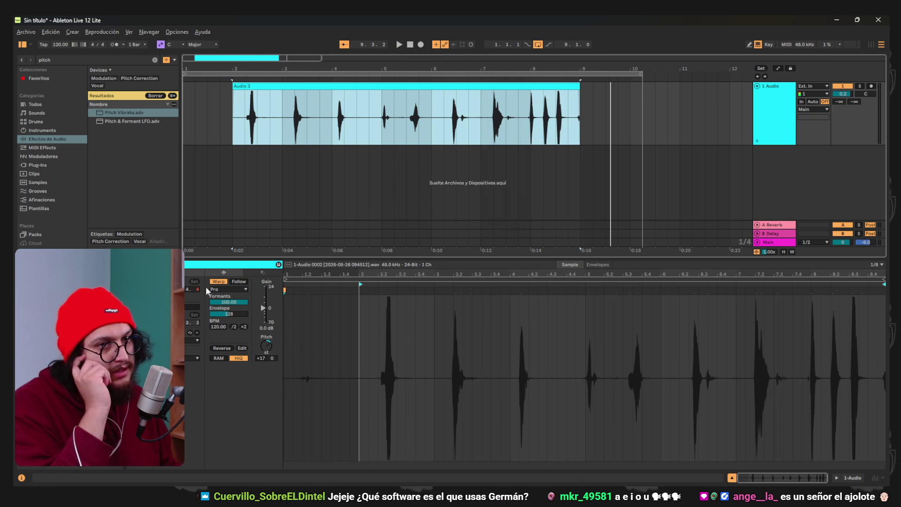
click(366, 67)
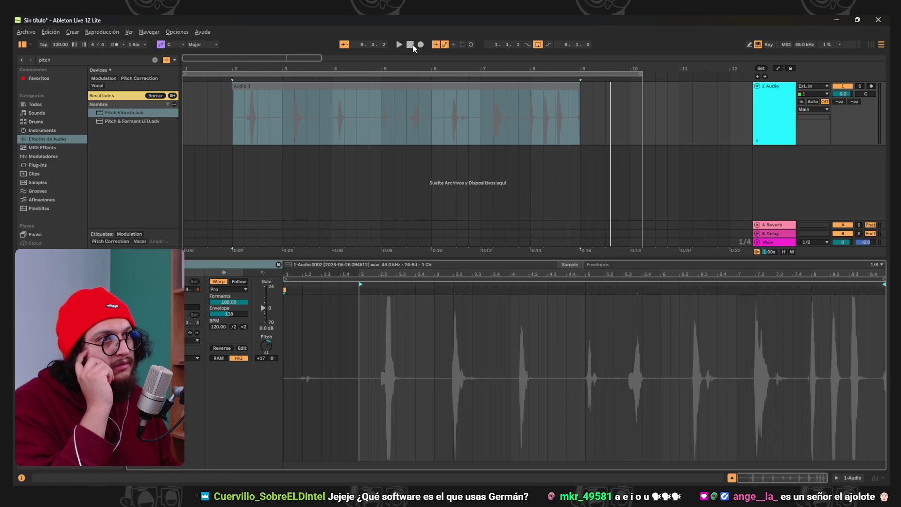
click(410, 44)
click(399, 44)
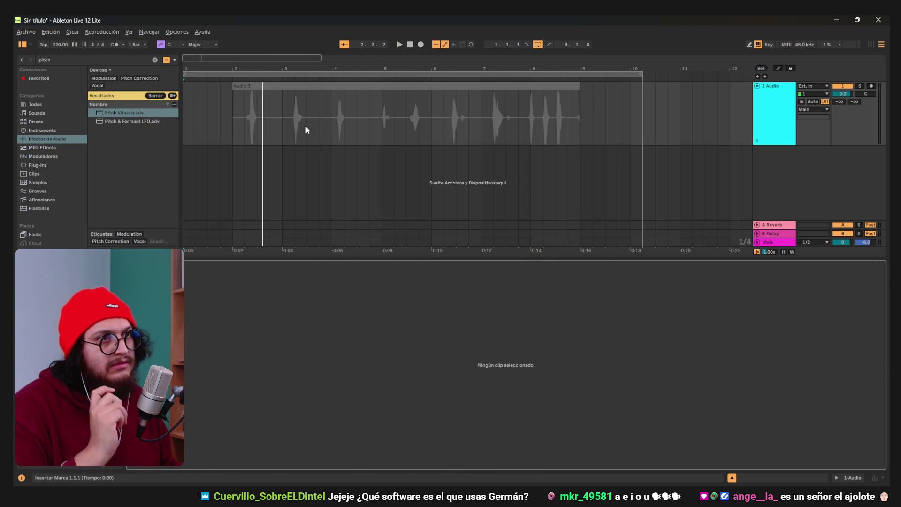
click(367, 98)
key(ctrl+a)
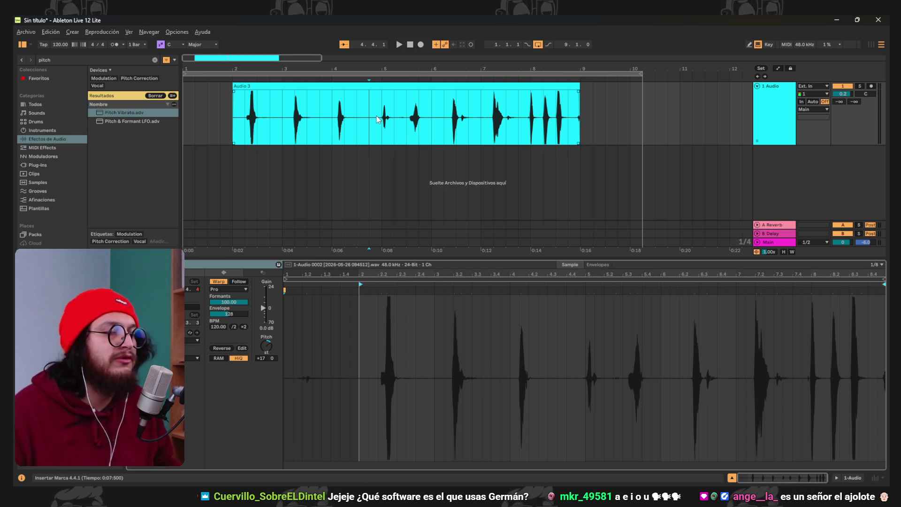
Reselect Audio 3, cancel the save window, and play the pitched clip from the start
scroll(376, 115, down, 3)
scroll(302, 159, up, 3)
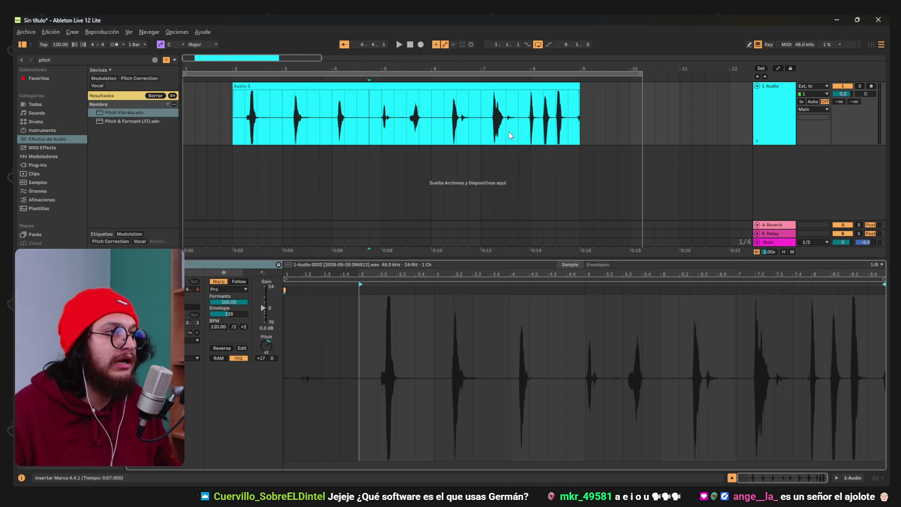
click(620, 109)
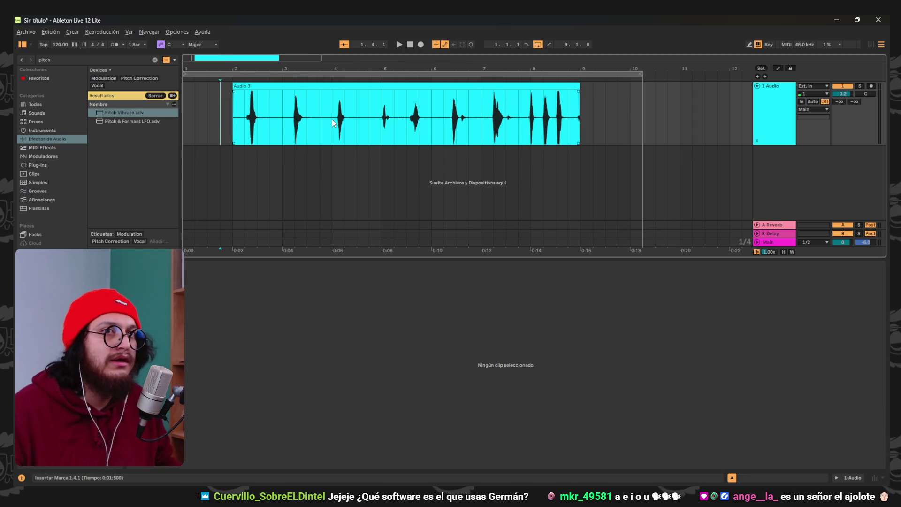
click(316, 86)
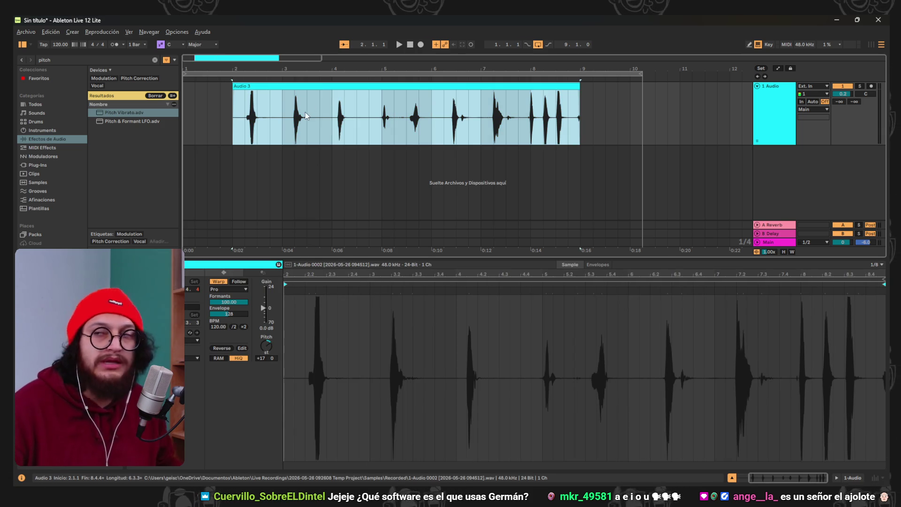
key(ctrl+s)
key(Escape)
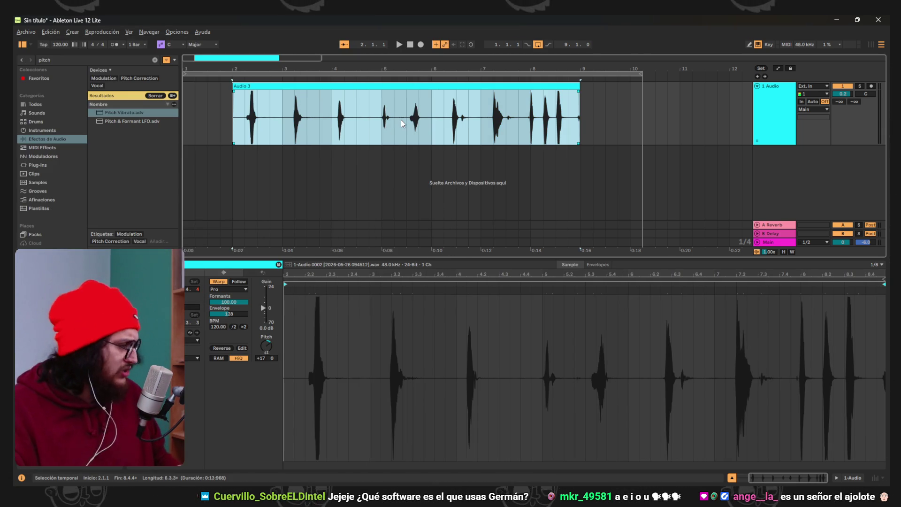
click(399, 50)
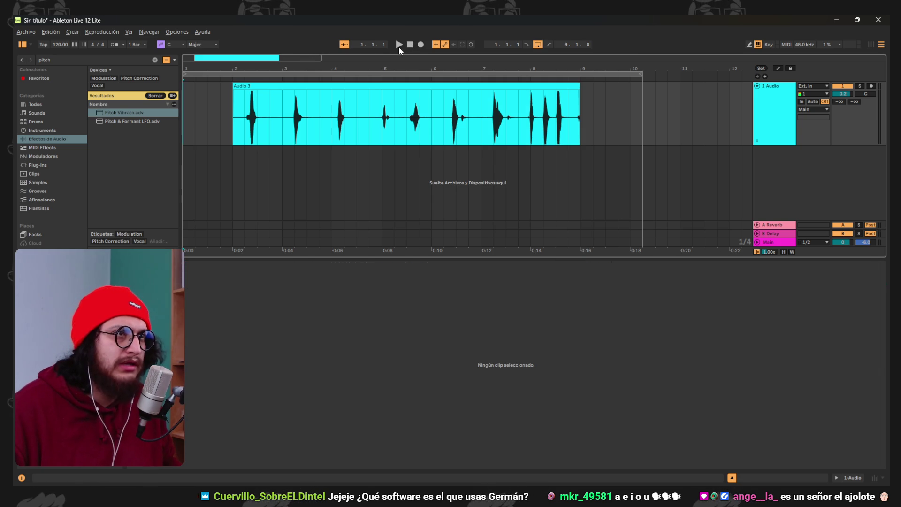
click(399, 45)
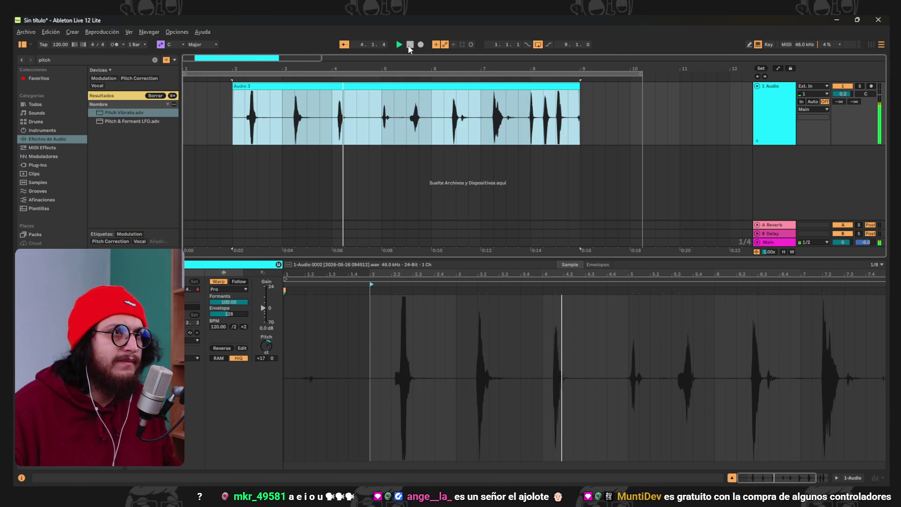
Switch Audio 3's warp mode to Complex and play it back
click(409, 45)
click(230, 288)
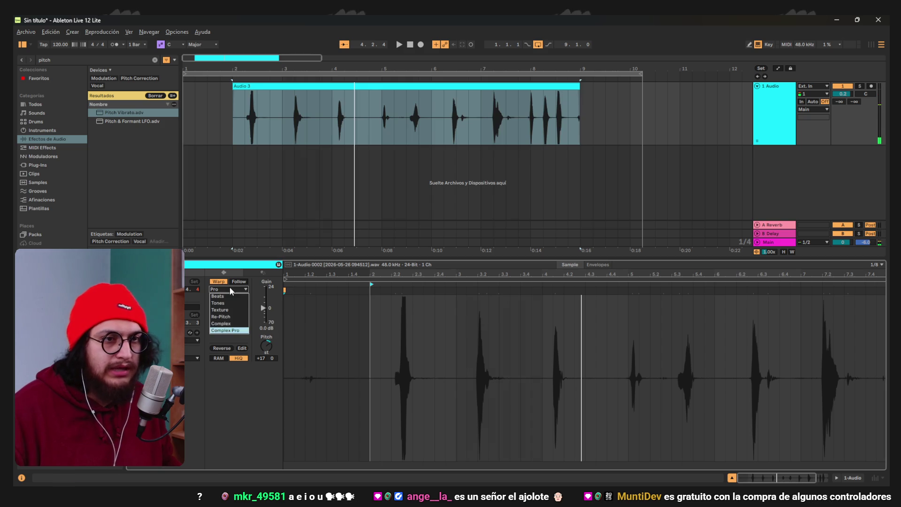
click(232, 330)
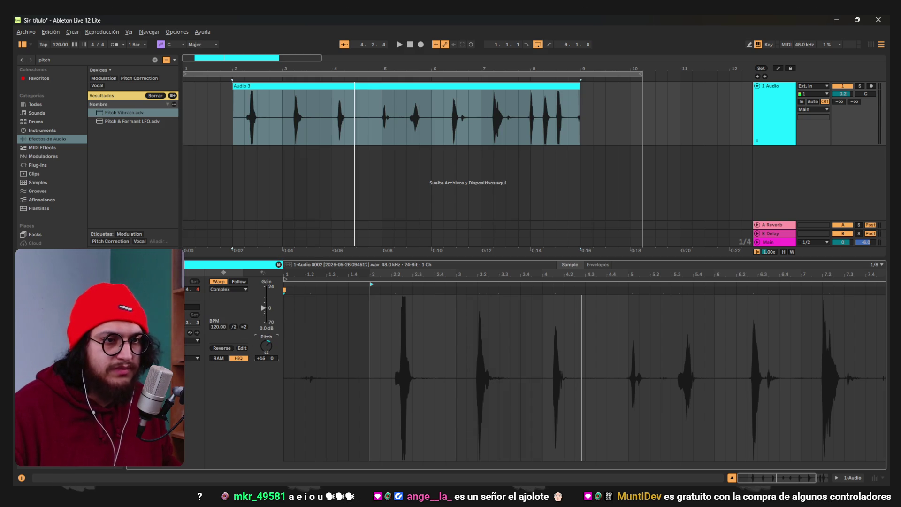
click(399, 45)
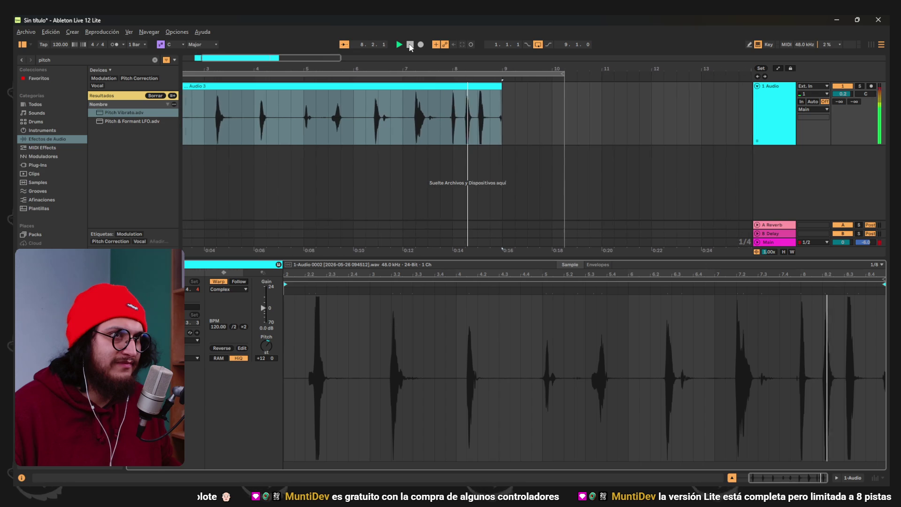
Stop playback, zoom out, and reselect the Audio 3 clip for editing
click(410, 47)
key(minus)
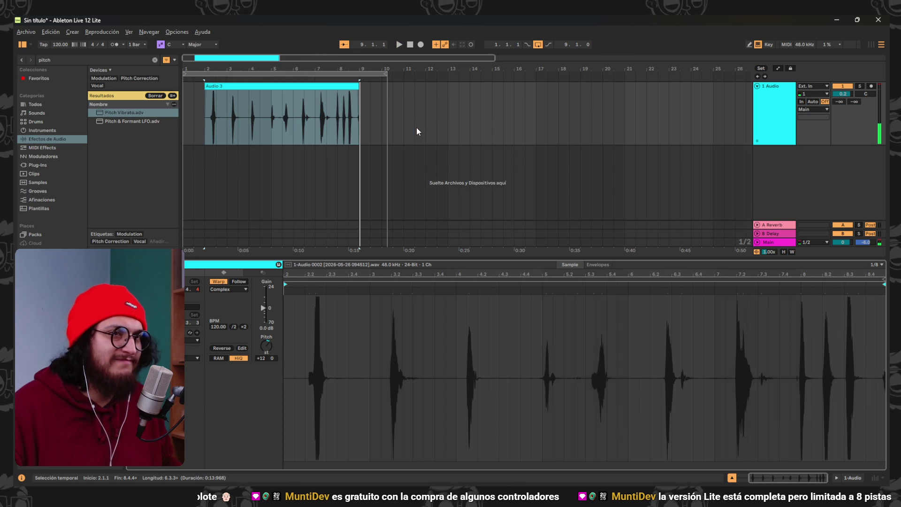
scroll(249, 118, up, 3)
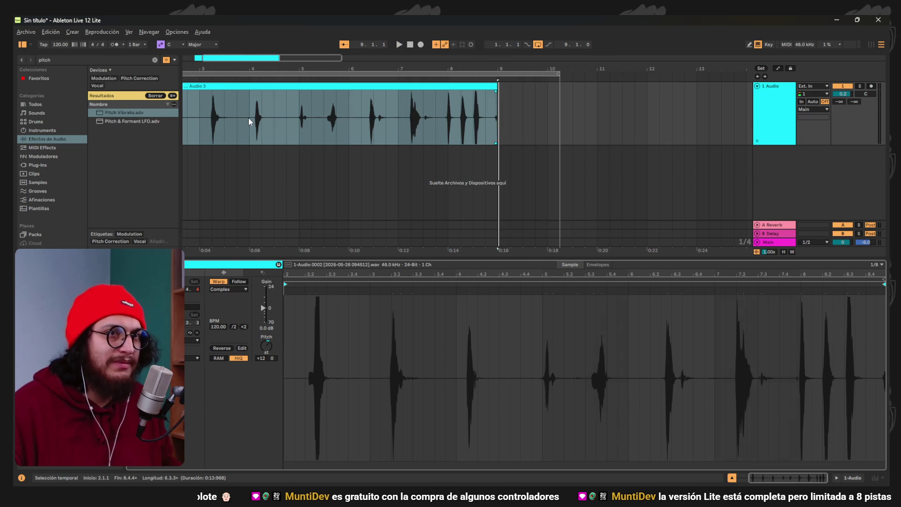
scroll(249, 117, left, 3)
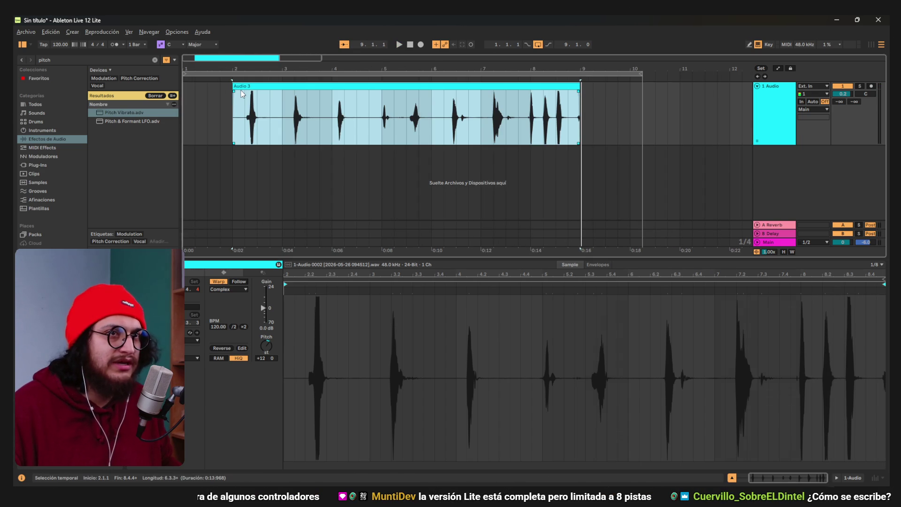
click(207, 96)
click(256, 88)
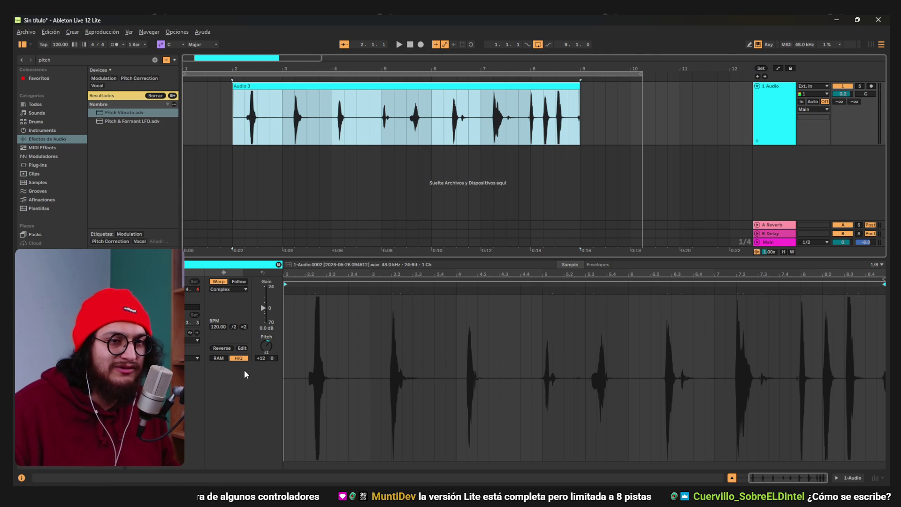
Start playback and set Audio 3's warp mode to Complex Pro
click(232, 290)
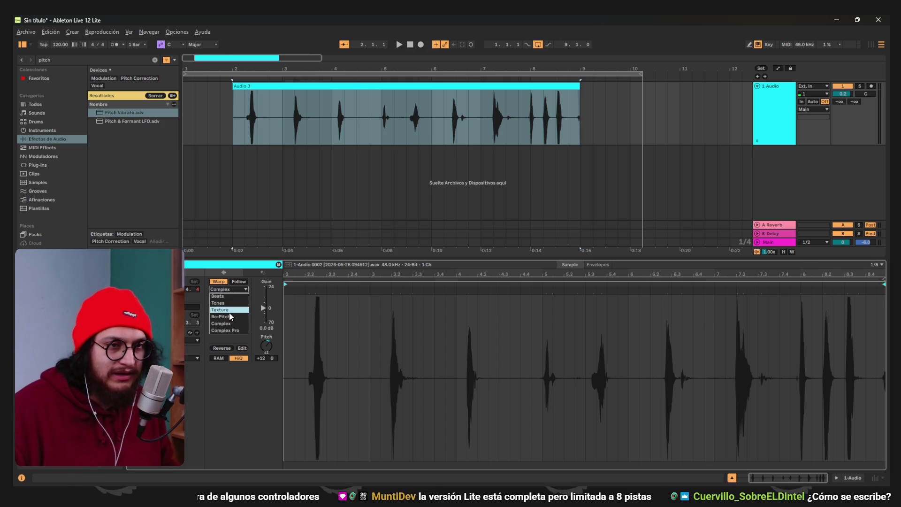
key(space)
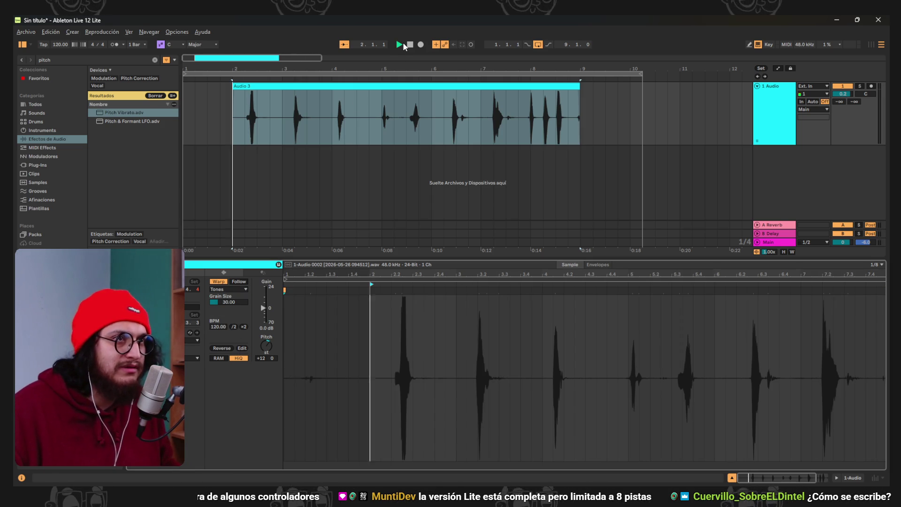
click(229, 289)
click(226, 334)
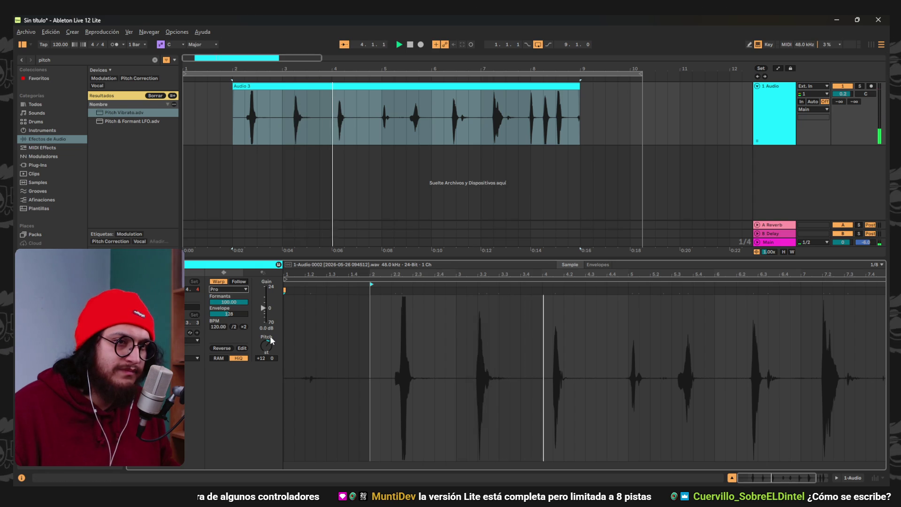
Toggle RAM and HiQ off and back on while listening, then stop playback
click(218, 358)
click(235, 359)
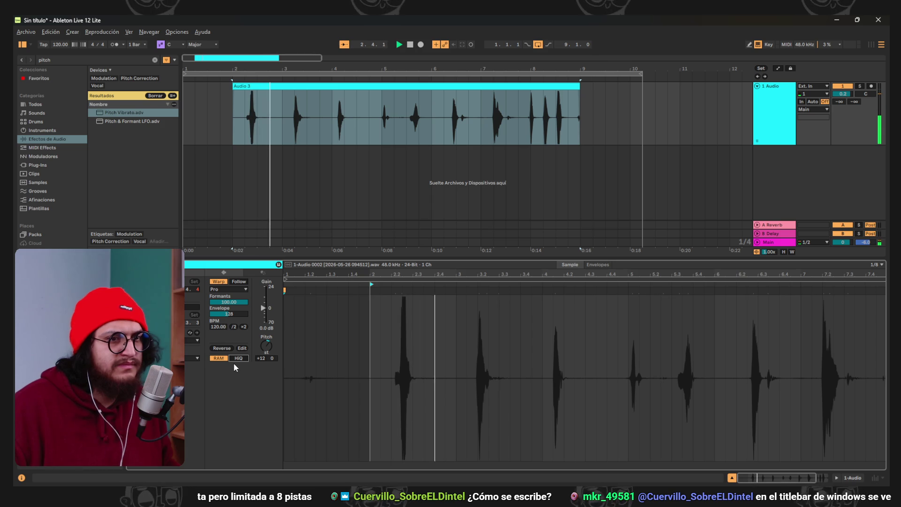
click(240, 358)
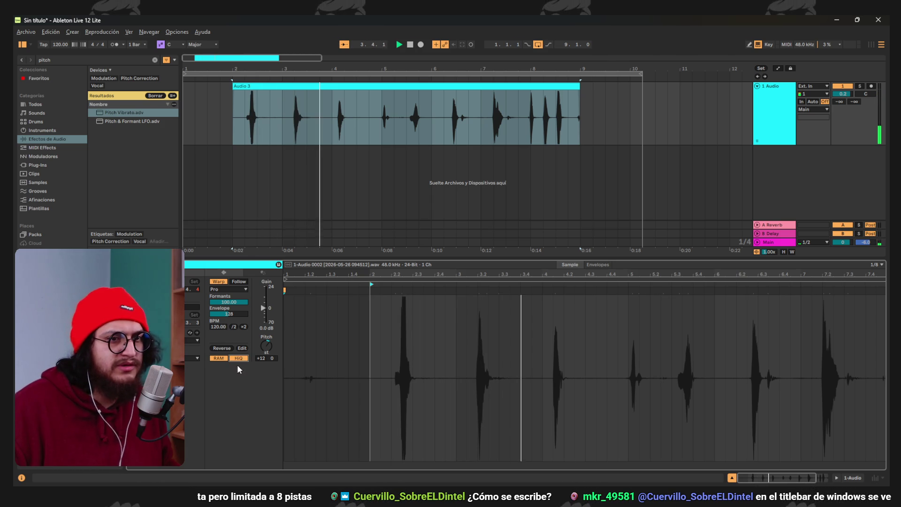
click(221, 359)
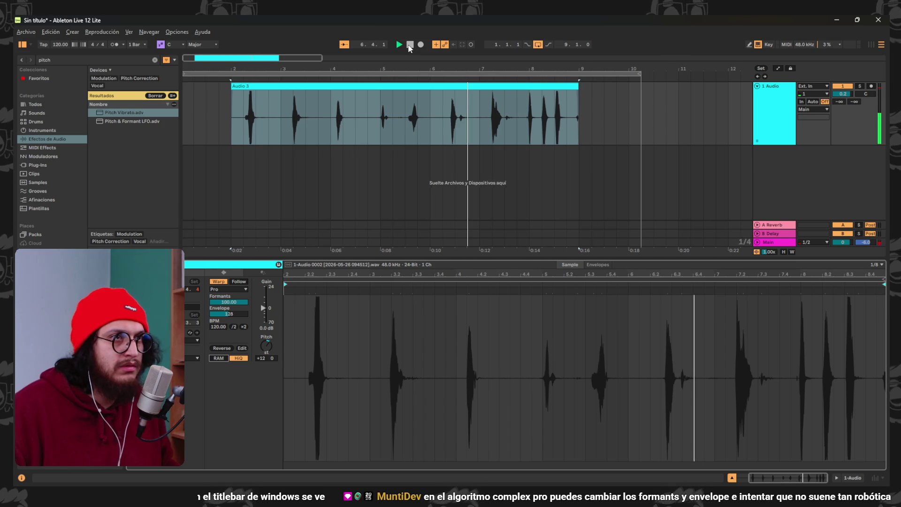
key(space)
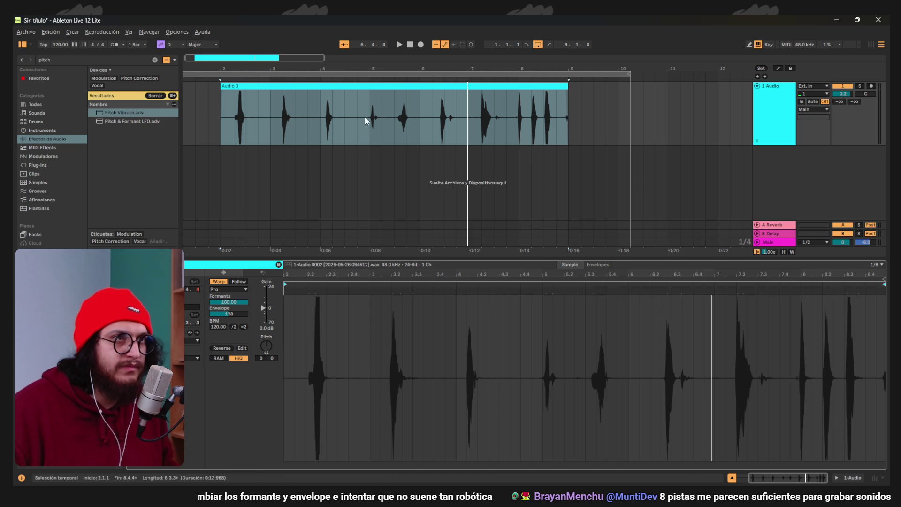
Play from bar 2 and set the song's key to F#/Gb with the Iwato scale
click(400, 44)
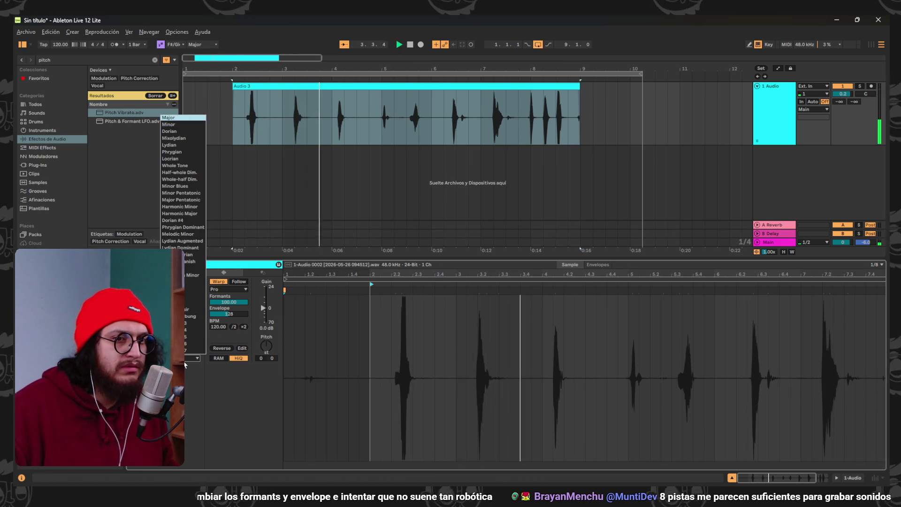
click(197, 45)
click(188, 295)
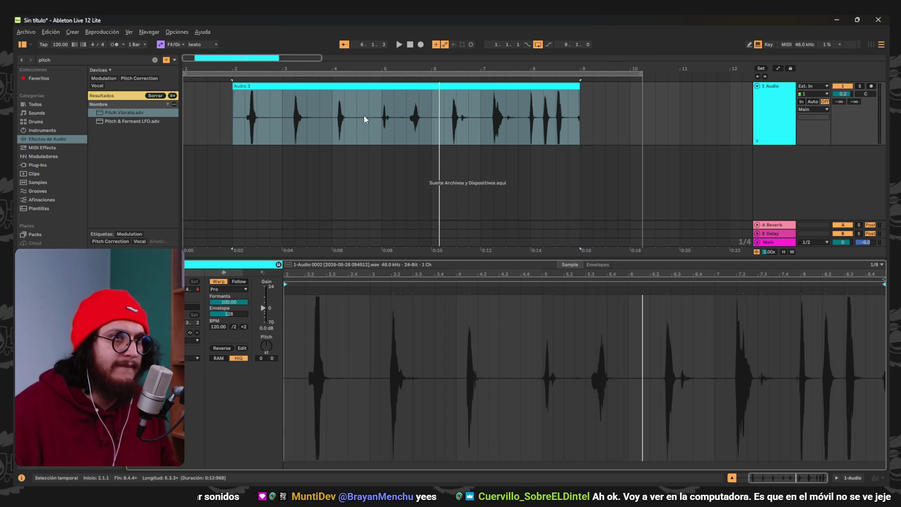
click(233, 289)
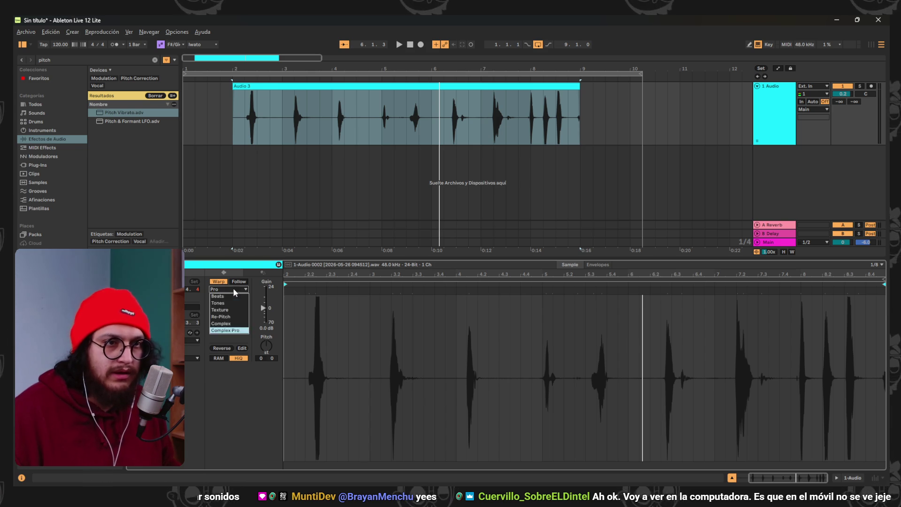
Keep Complex Pro as the warp mode and lower the Envelope value to 68
click(229, 330)
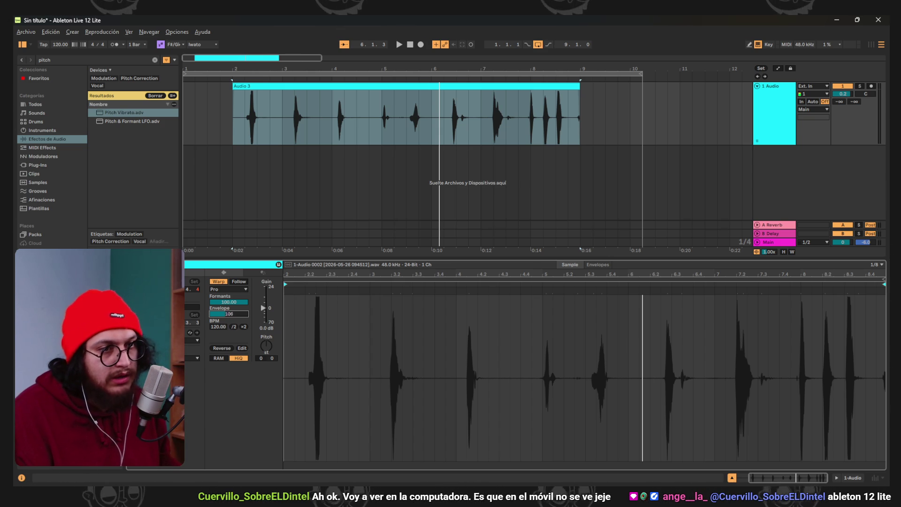
key(Up)
key(Up)
key(Up)
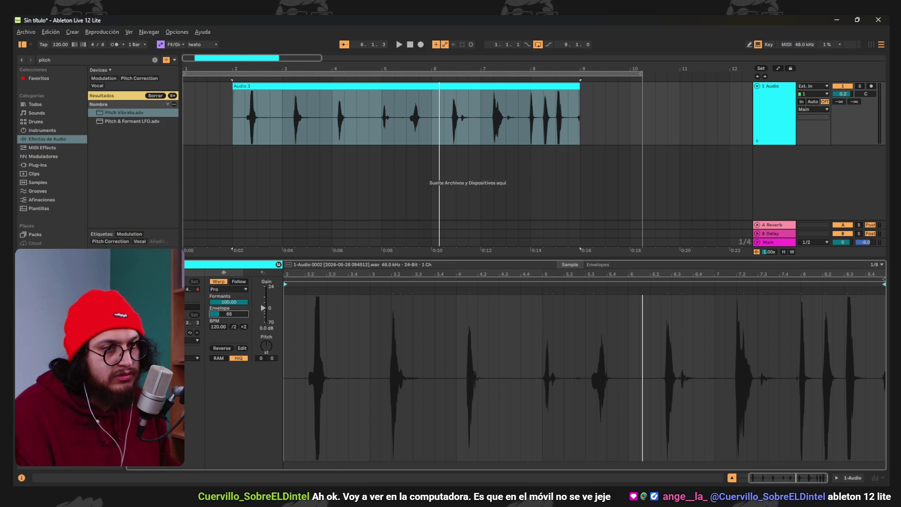
During playback, transpose Audio 3 to +12 semitones and drop Formants to 29.69
click(400, 44)
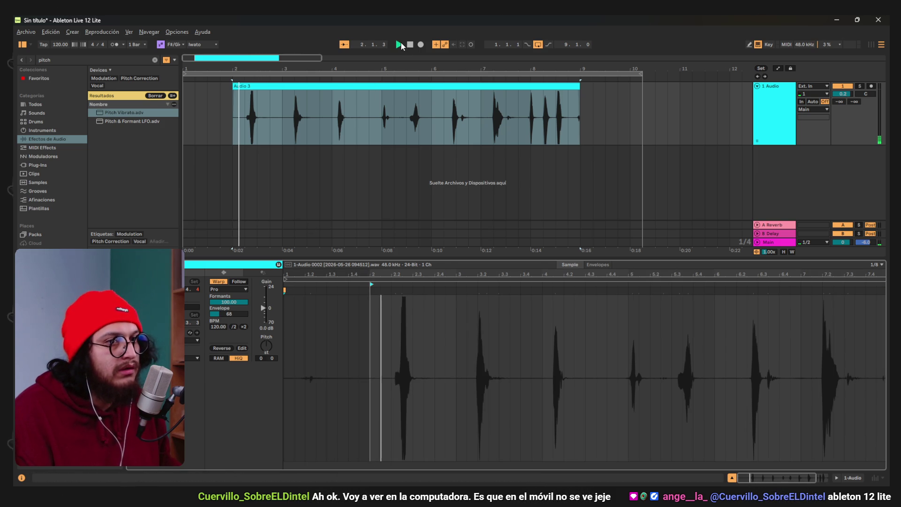
mouse_move(266, 346)
mouse_down()
mouse_move(266, 324)
mouse_move(266, 331)
mouse_up()
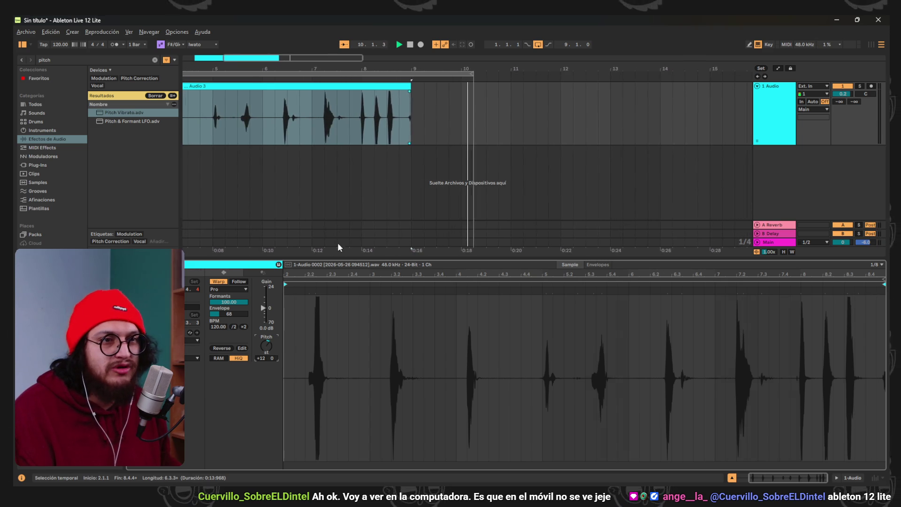
drag(233, 303, 232, 313)
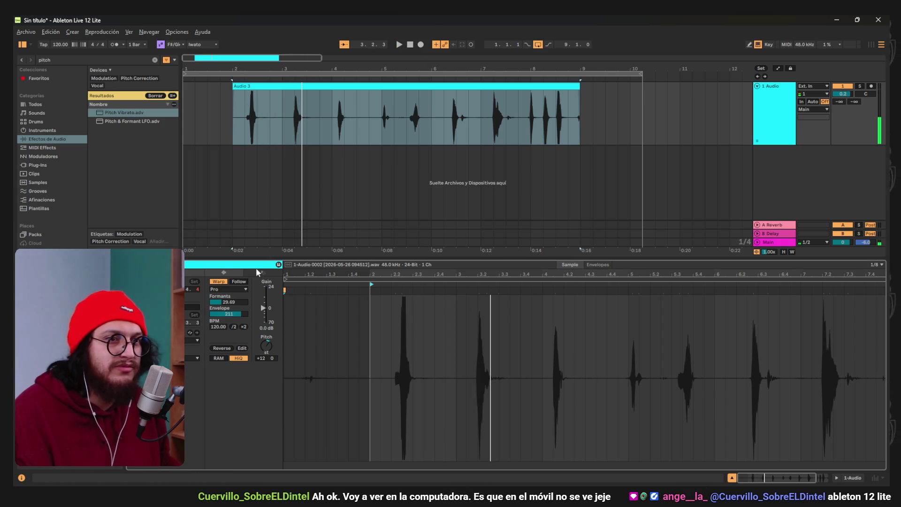
Reset Formants to 100.00, play Audio 3 reversed, then switch Reverse back off
double_click(235, 303)
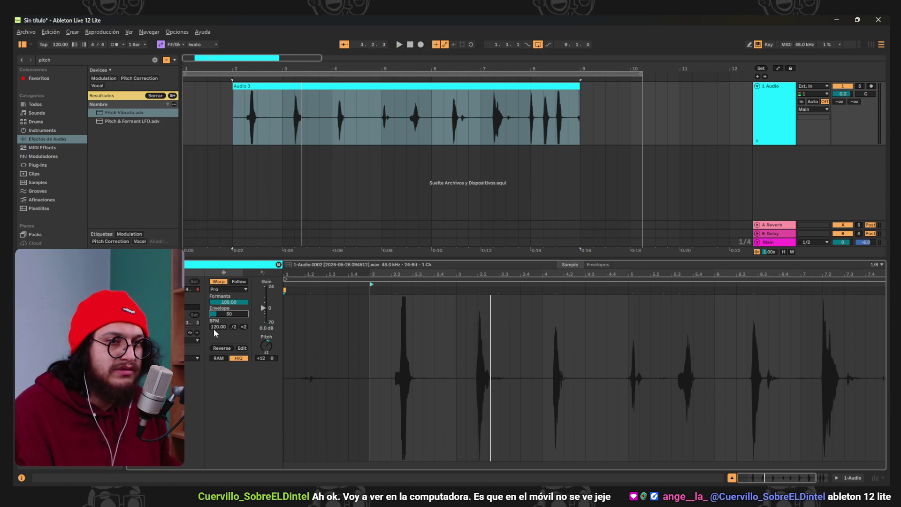
click(227, 350)
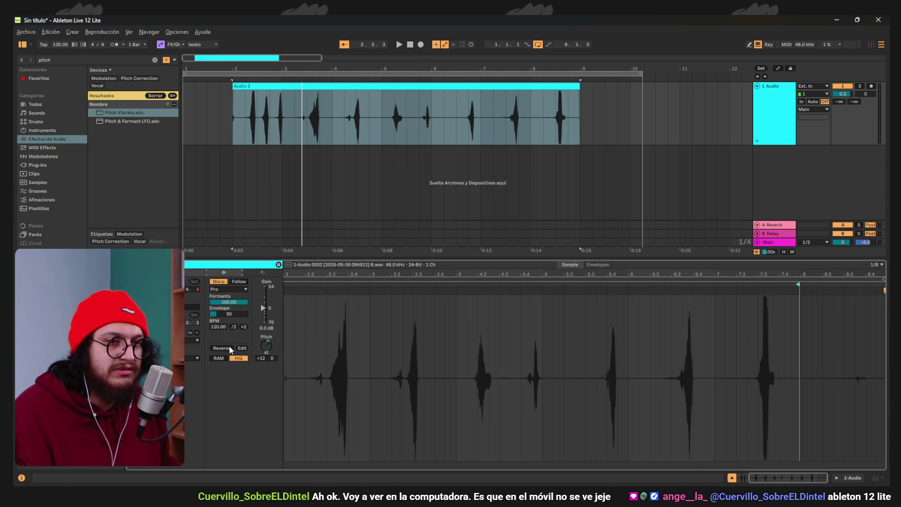
click(230, 350)
click(231, 350)
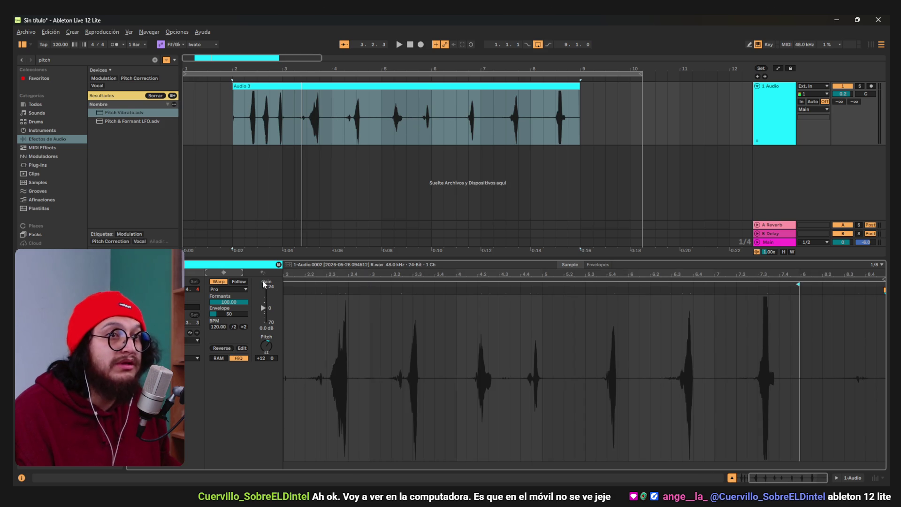
click(398, 45)
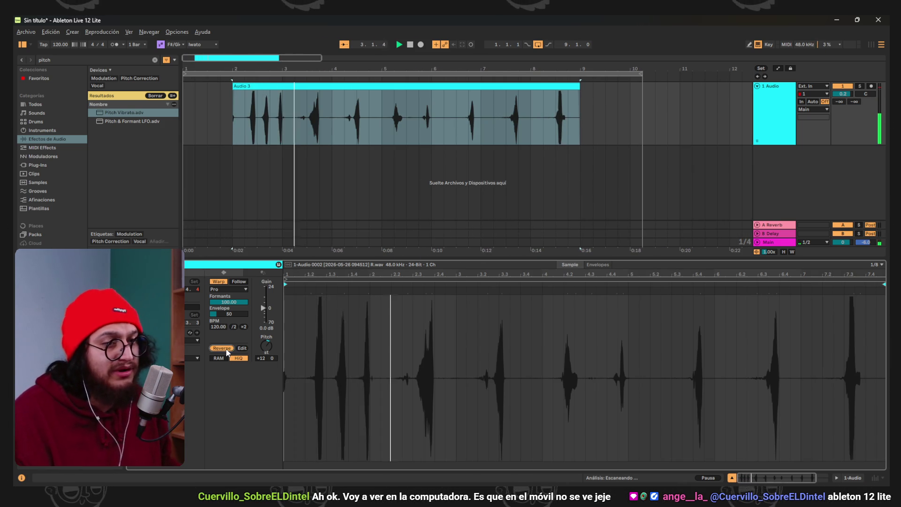
click(225, 348)
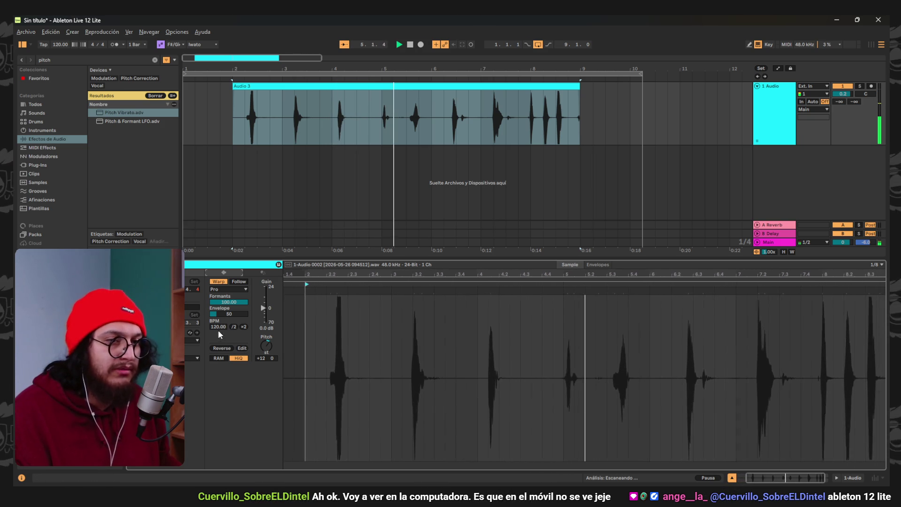
Apply the 16ths groove to the recorded clip
click(193, 358)
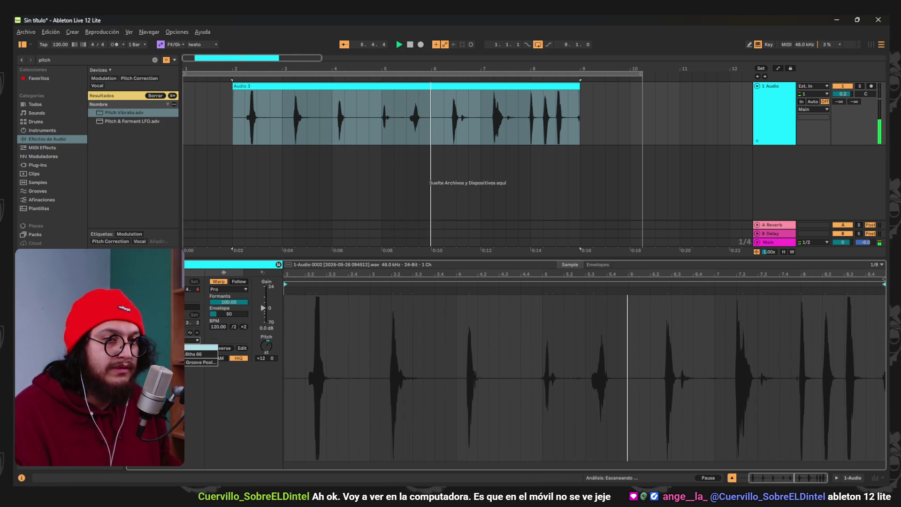
click(190, 355)
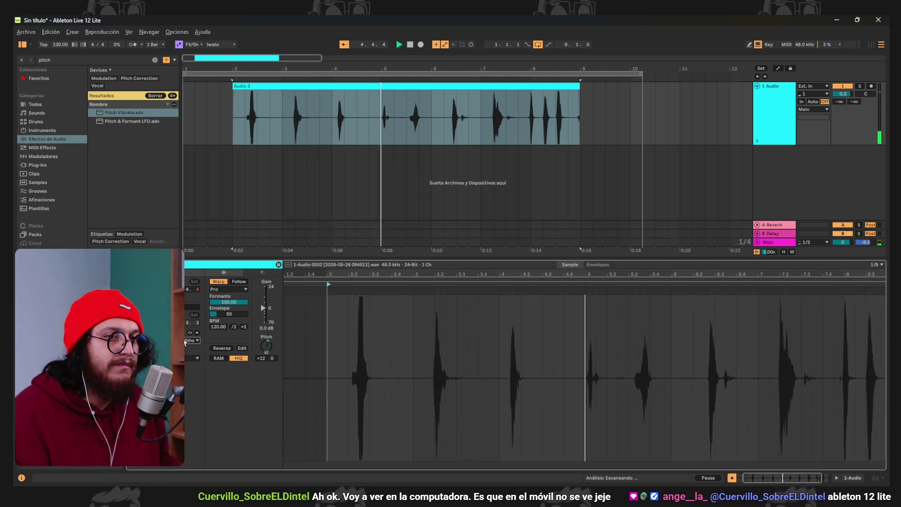
click(187, 357)
click(188, 354)
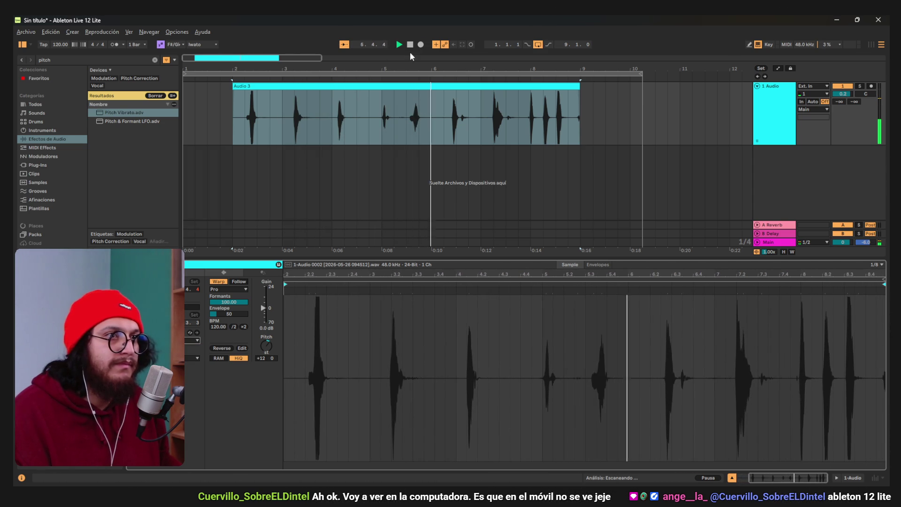
click(190, 340)
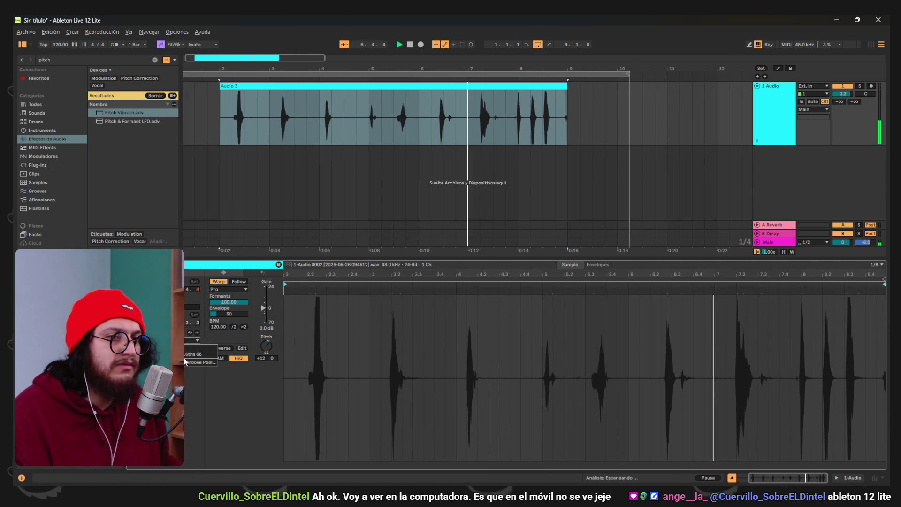
click(187, 354)
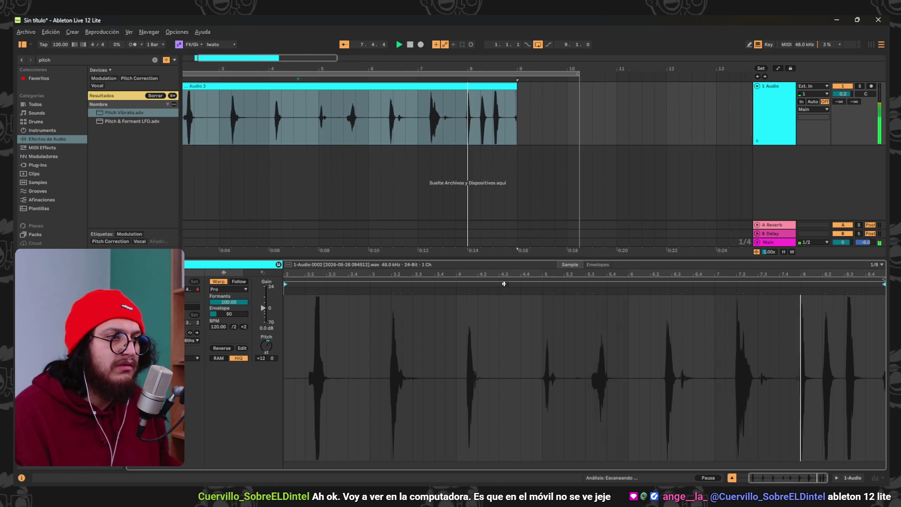
Transpose the Audio 3 clip up to +24 semitones and replay it from the start
click(358, 98)
click(279, 76)
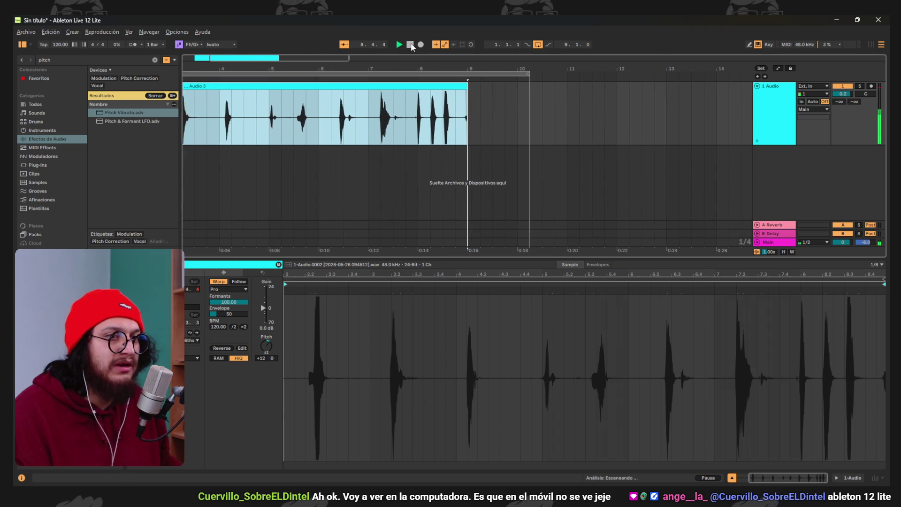
key(space)
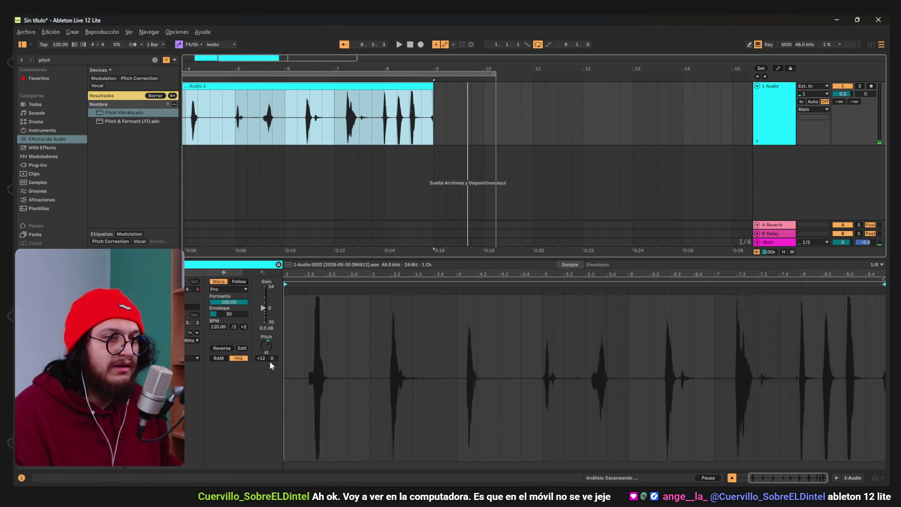
drag(270, 364, 270, 328)
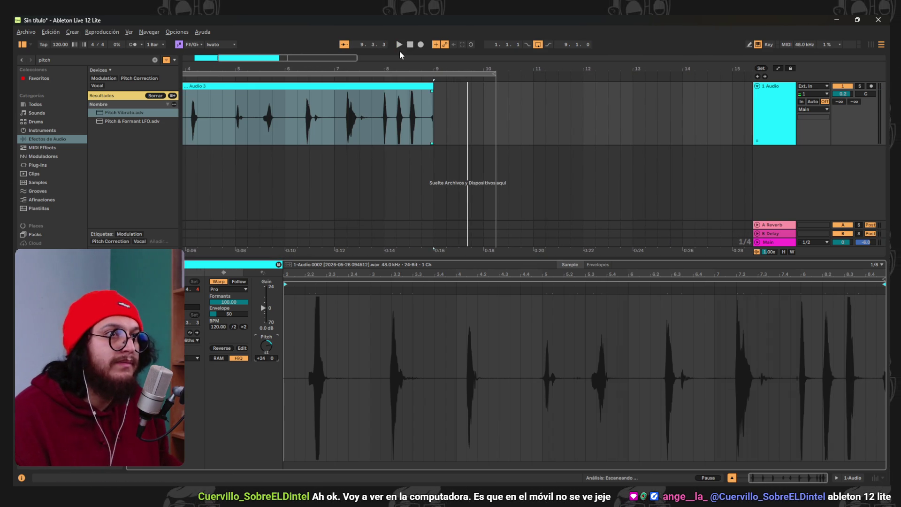
click(399, 44)
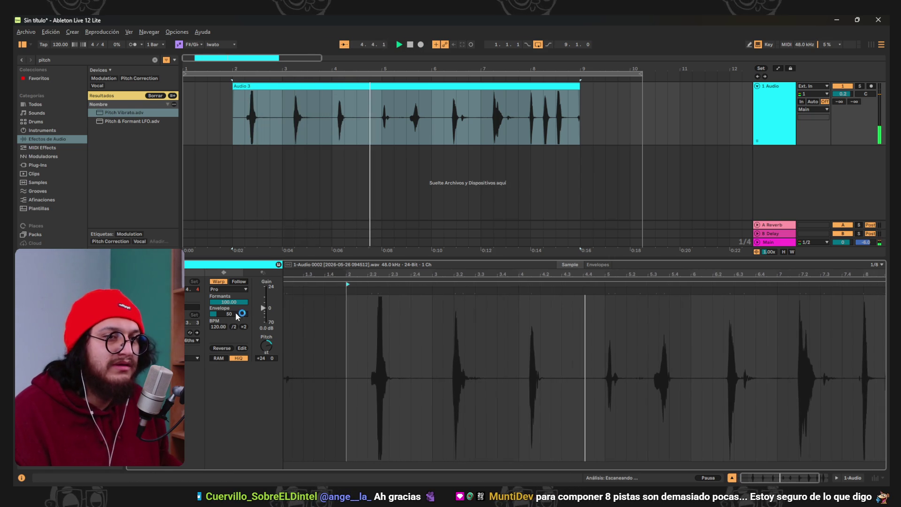
Raise the clip's envelope amount to 95
mouse_move(229, 314)
mouse_down()
mouse_move(238, 311)
mouse_move(239, 319)
mouse_up()
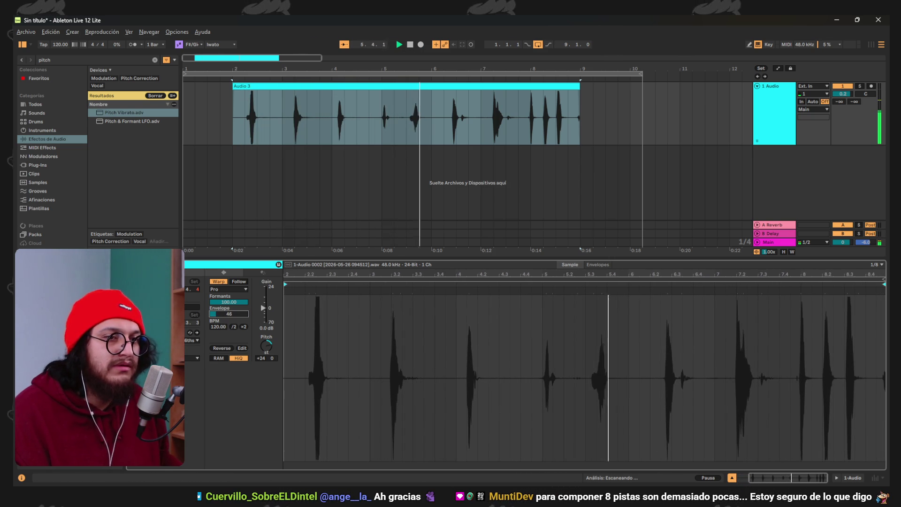
click(230, 302)
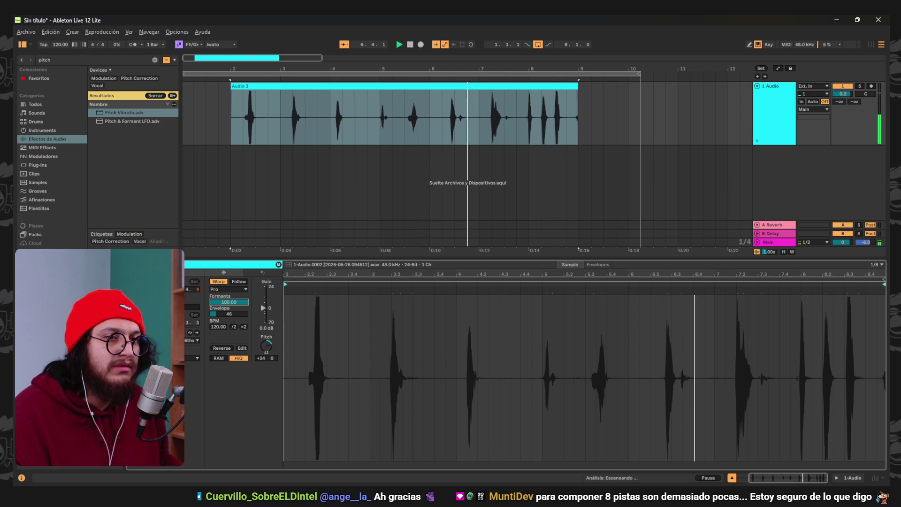
drag(230, 314, 244, 280)
click(242, 280)
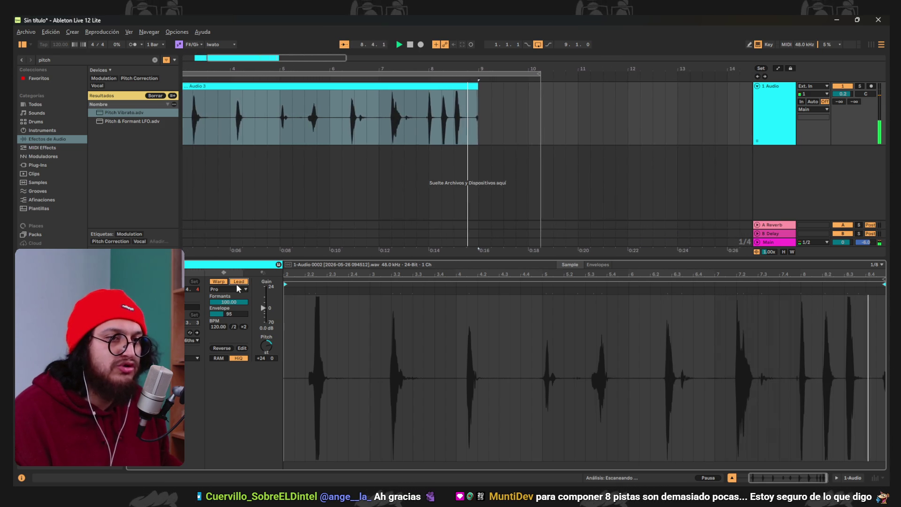
Try Complex warp mode, return to Pro, push transpose to +45 semitones, then stop playback
click(236, 288)
click(223, 324)
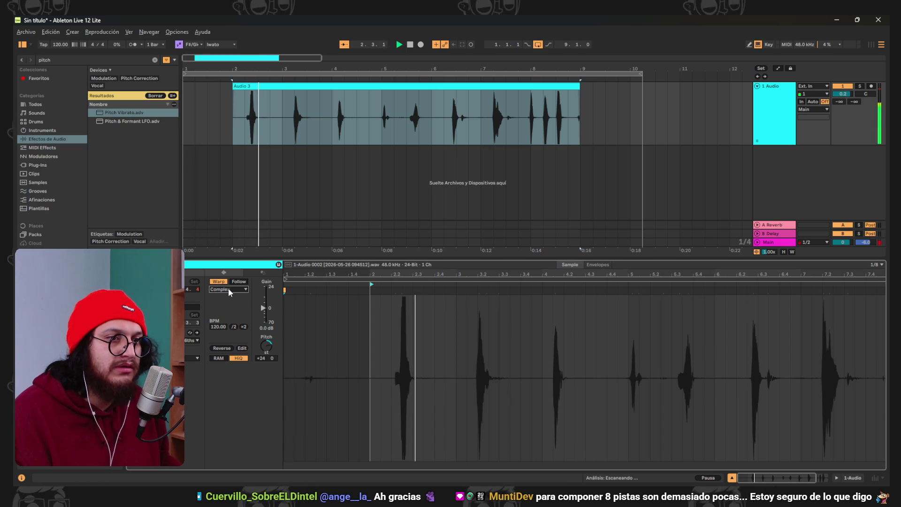
click(229, 290)
click(233, 330)
drag(268, 347, 268, 371)
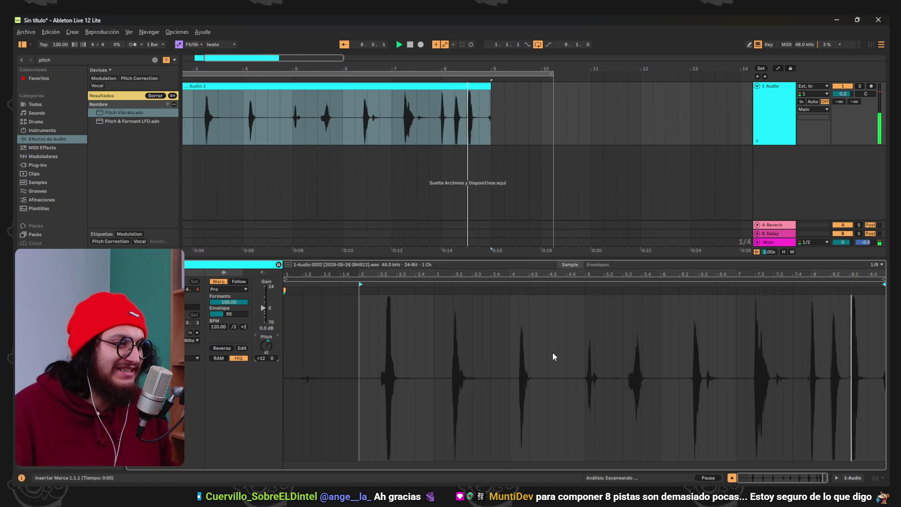
click(410, 44)
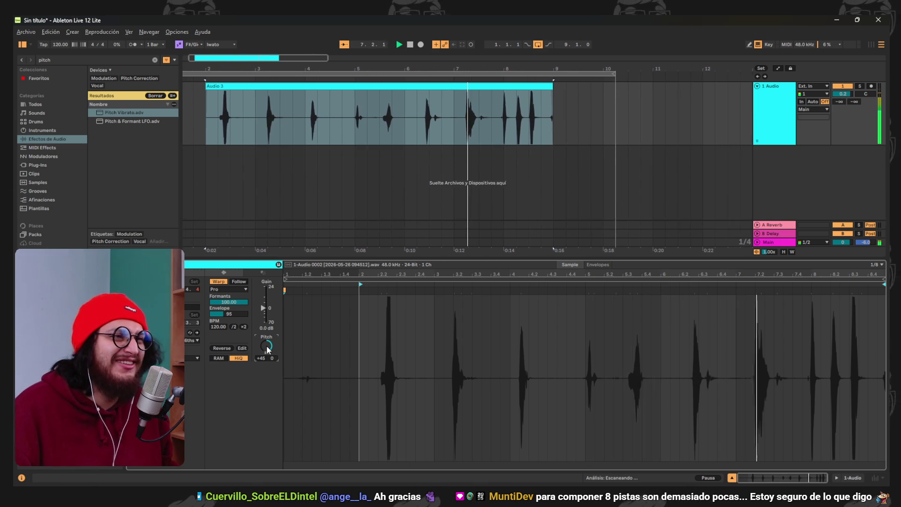
Lower Audio 3's transpose from +45 to +19 semitones, stop playback, and switch to Godot
drag(267, 350, 267, 365)
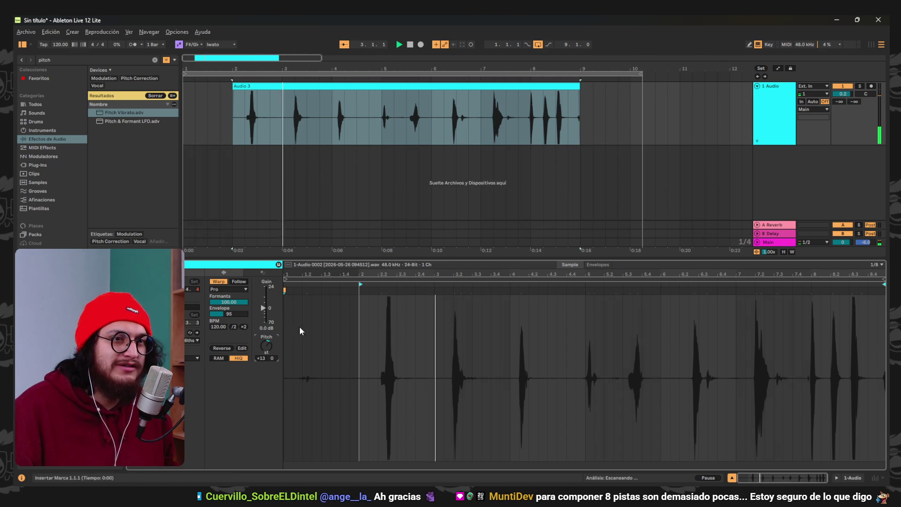
click(448, 100)
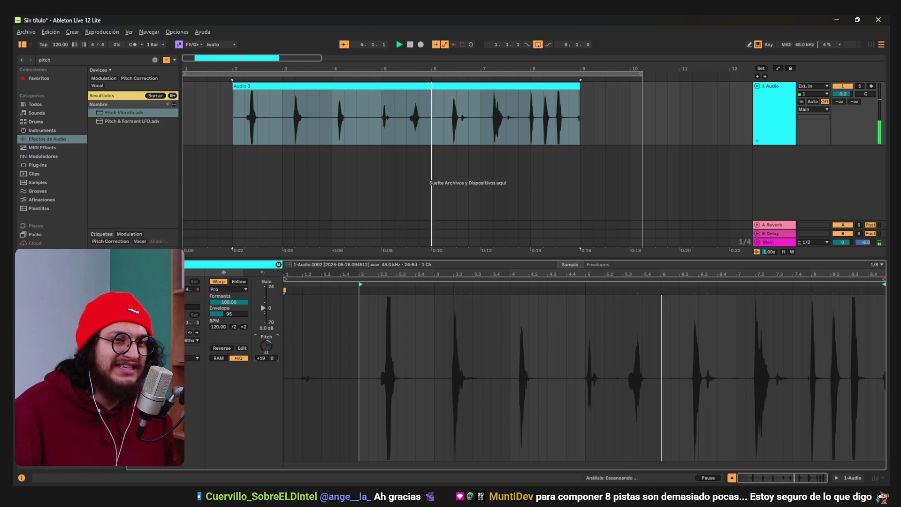
click(409, 47)
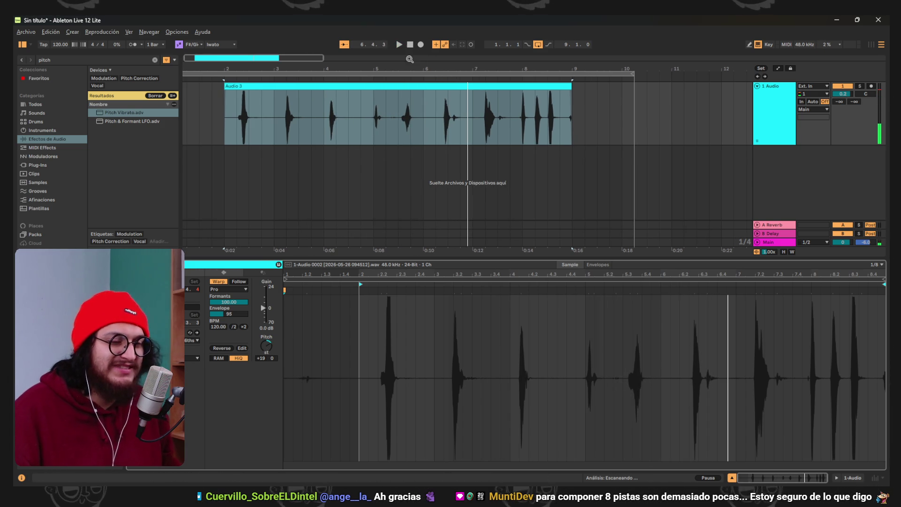
key(alt+Tab)
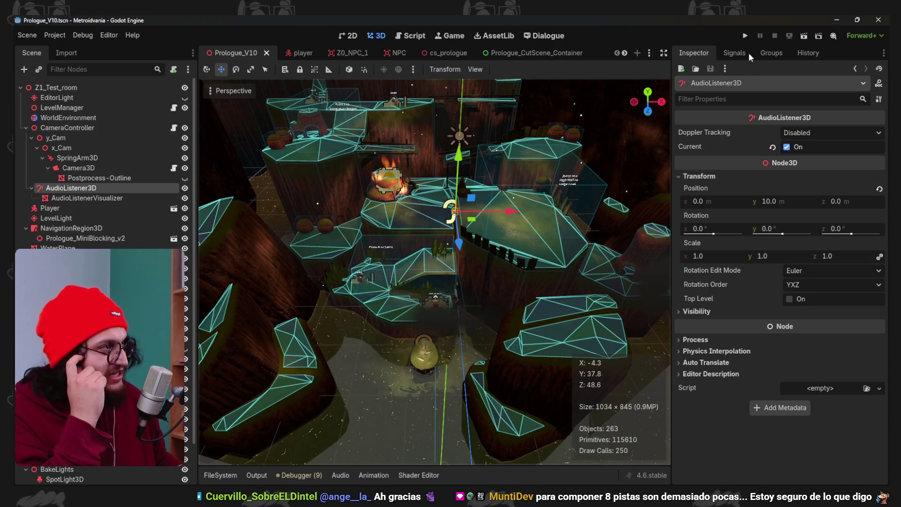
Test-run the Godot level, stop it, and return to the Freesound Wooden Frog 'Croaks' page
click(745, 36)
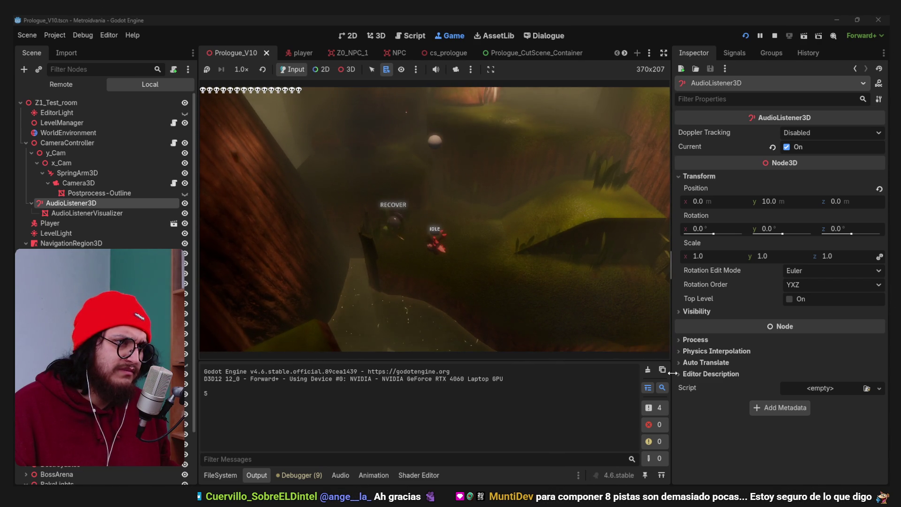
click(774, 36)
mouse_move(475, 502)
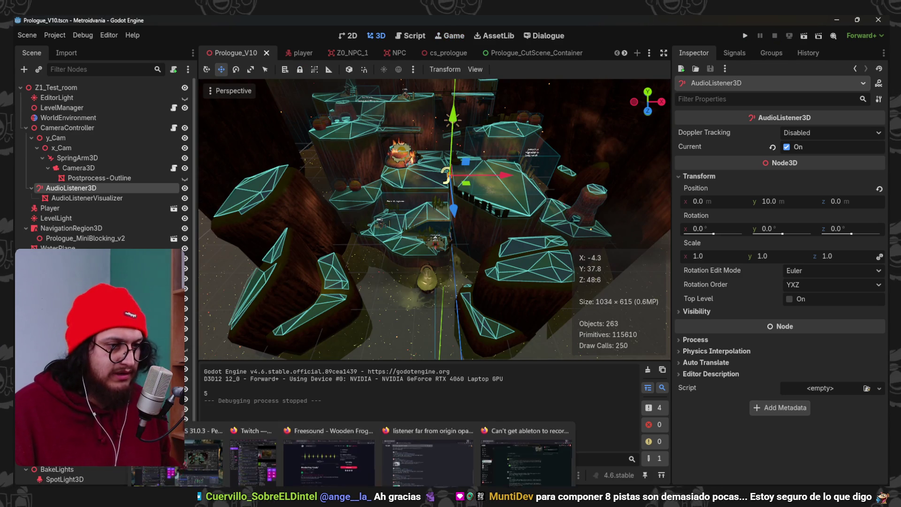
click(328, 451)
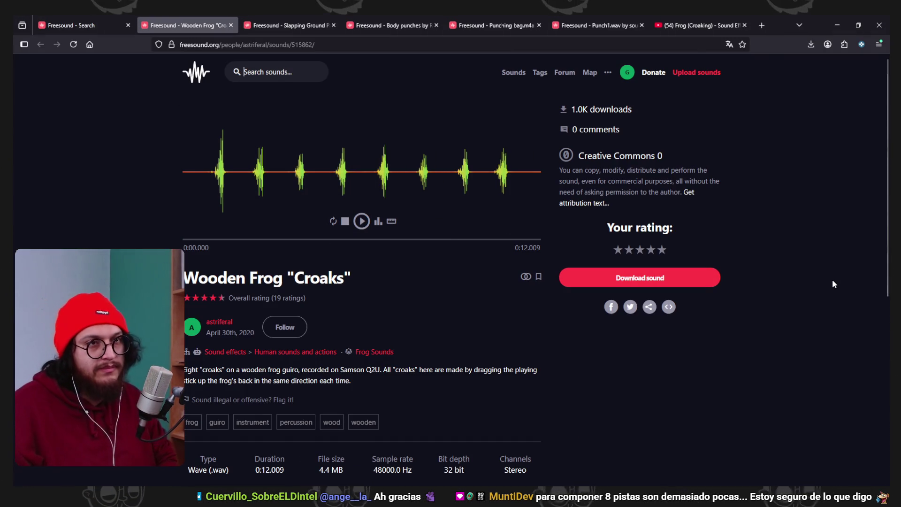
Search Freesound for 'lake ambience' and preview the Lake river and 'Lake ambience at dawn 2.wav' recordings
text(lake ambience)
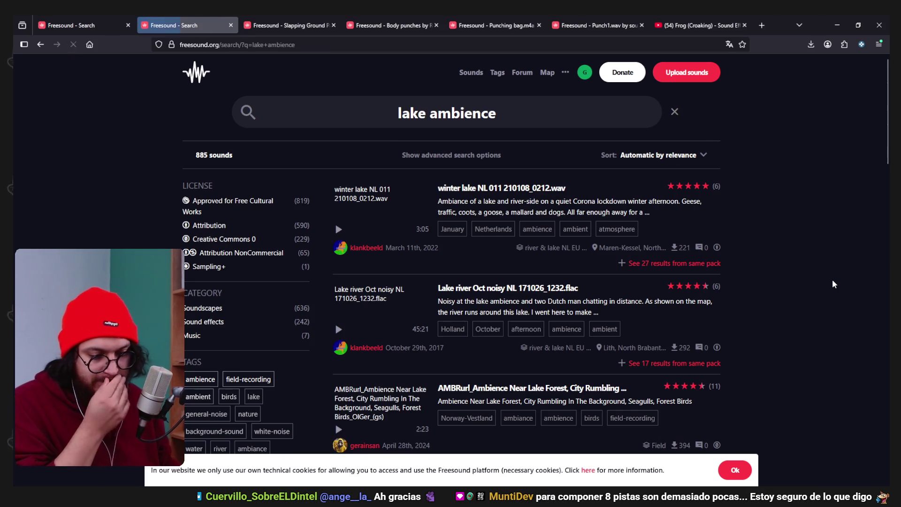
scroll(493, 230, down, 3)
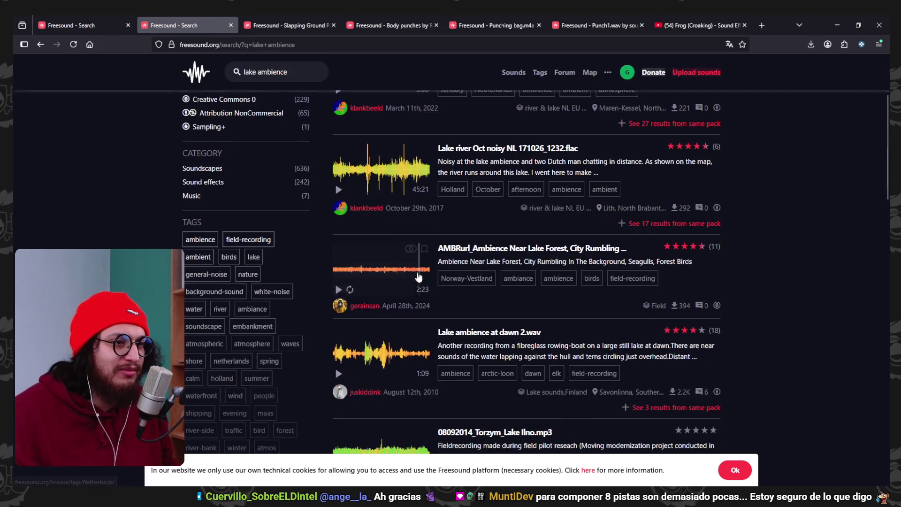
scroll(422, 225, up, 3)
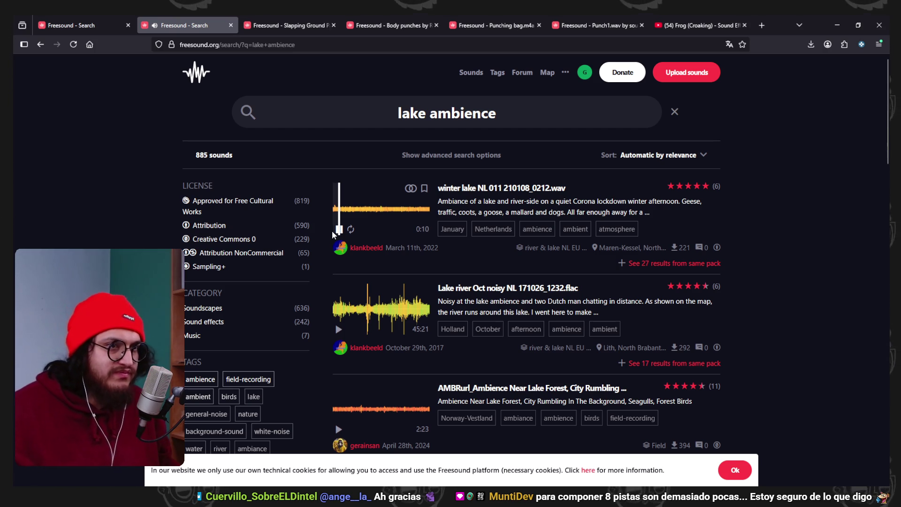
scroll(412, 280, down, 2)
click(339, 283)
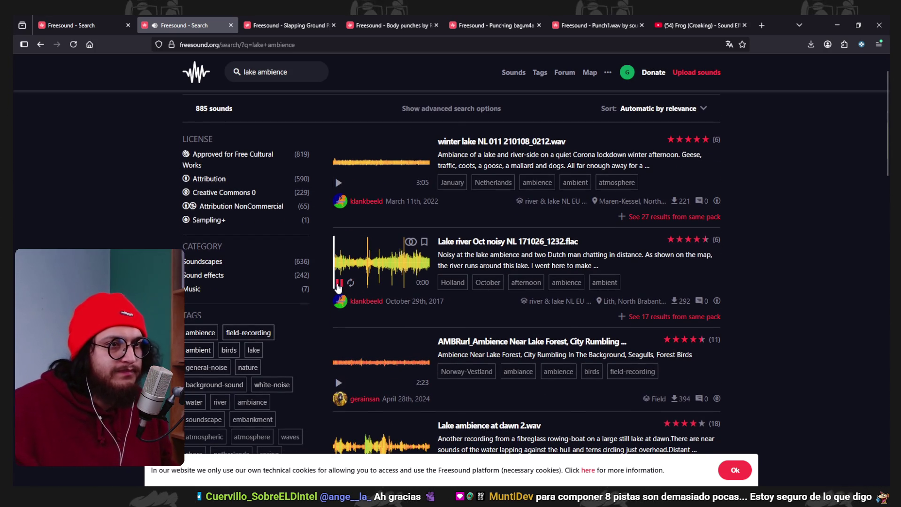
scroll(343, 305, down, 3)
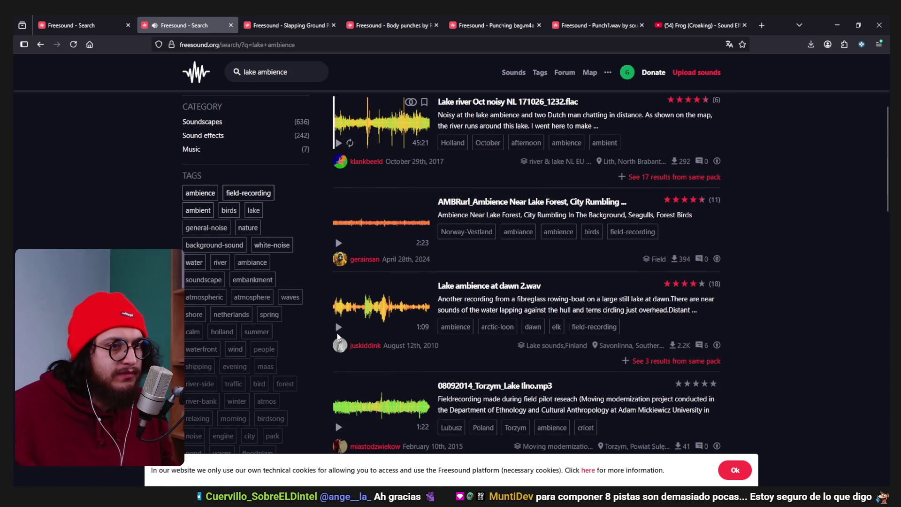
click(340, 331)
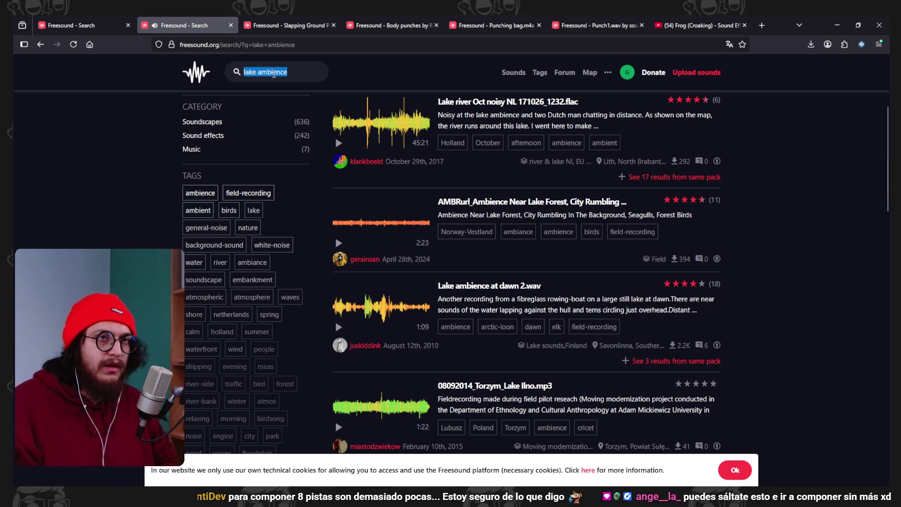
Search for 'frog lake ambience' and preview 'frogs lake night spot 5.wav'
triple_click(259, 77)
text(frog lake am)
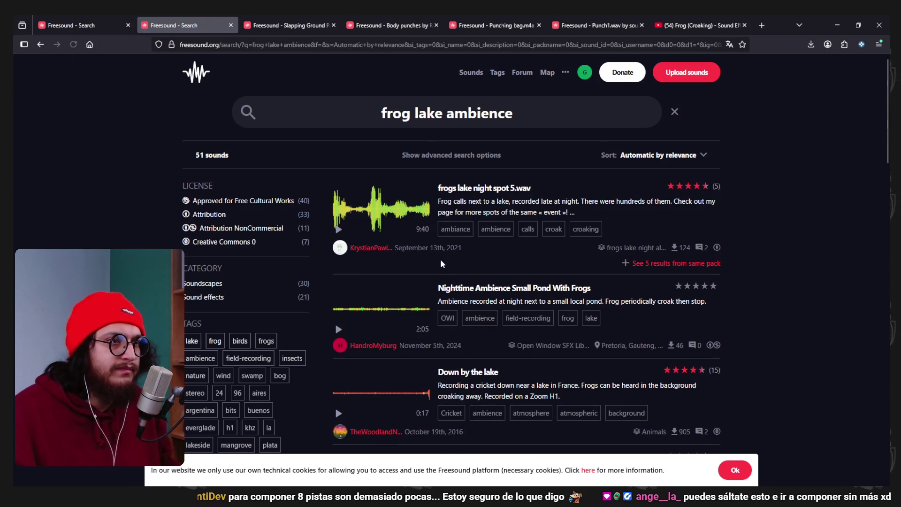
scroll(441, 264, down, 2)
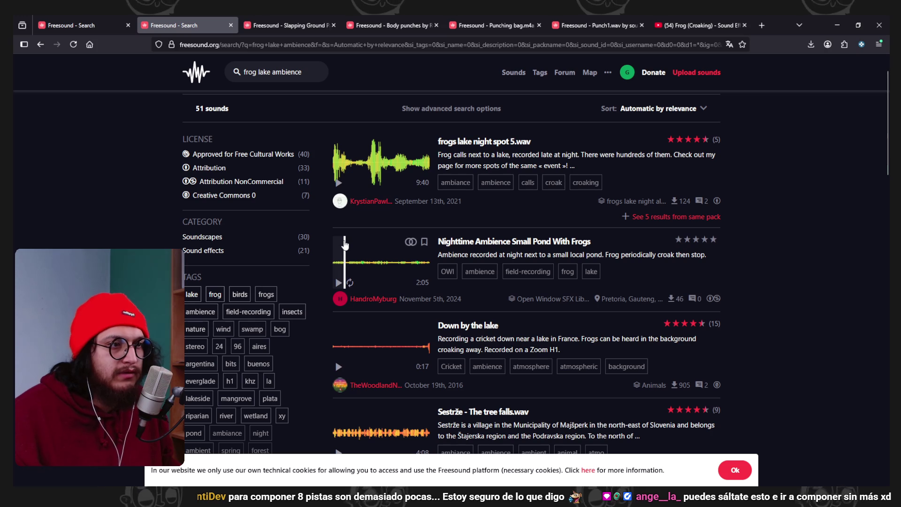
click(338, 184)
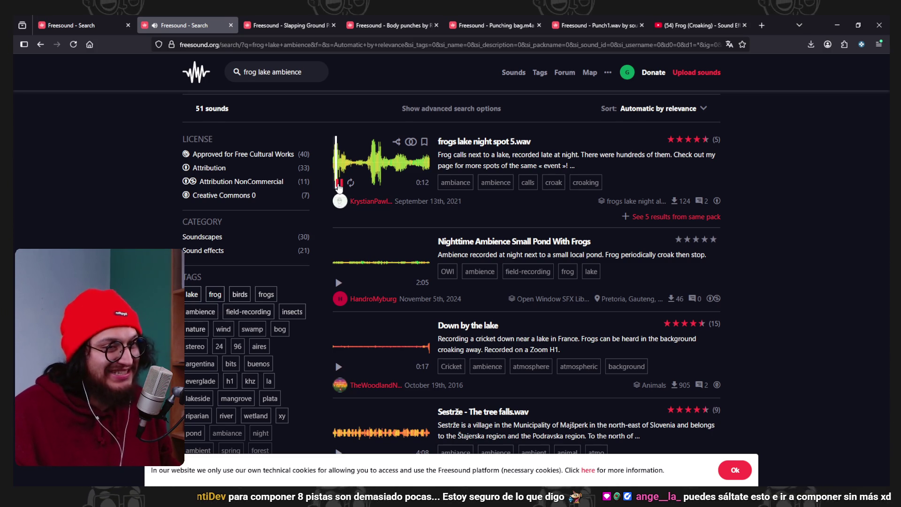
click(339, 183)
Preview 'Down by the lake', 'Sestrže - The tree falls.wav' and 'The Canadian Loon.wav'
scroll(336, 257, down, 1)
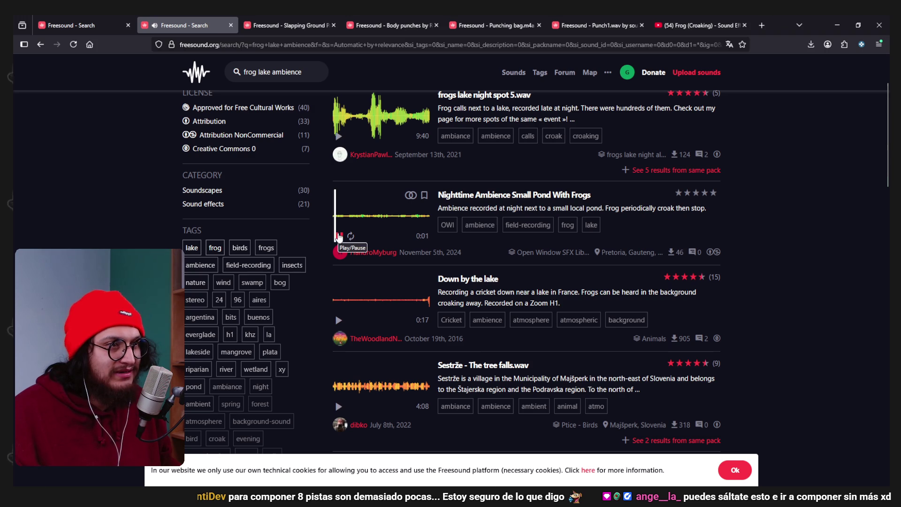
click(339, 320)
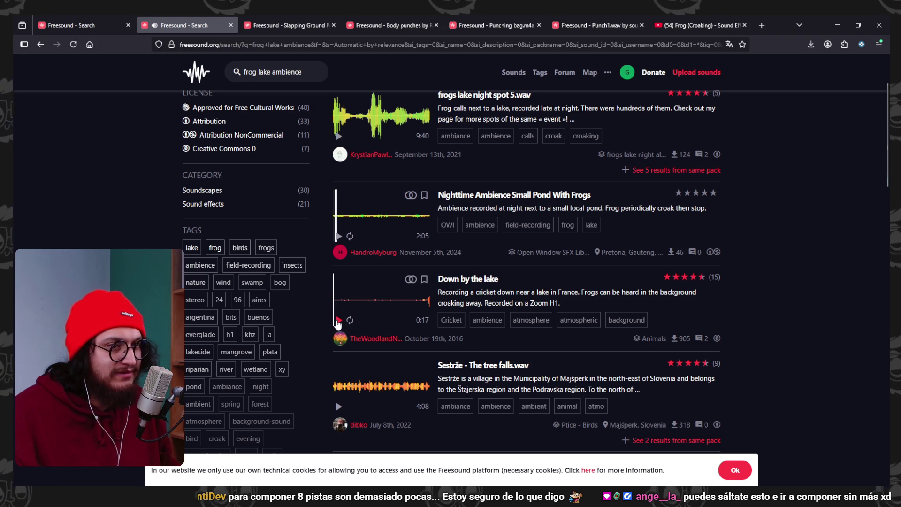
scroll(402, 235, down, 2)
click(338, 311)
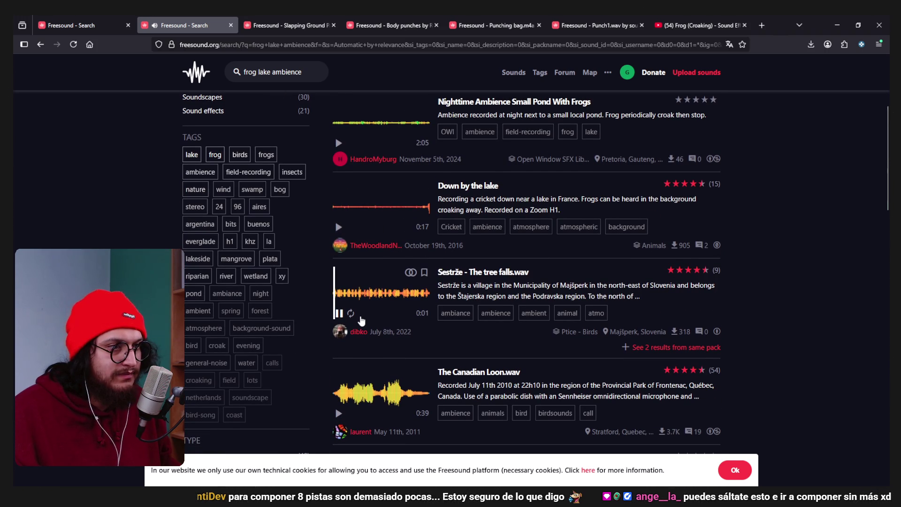
scroll(355, 321, down, 1)
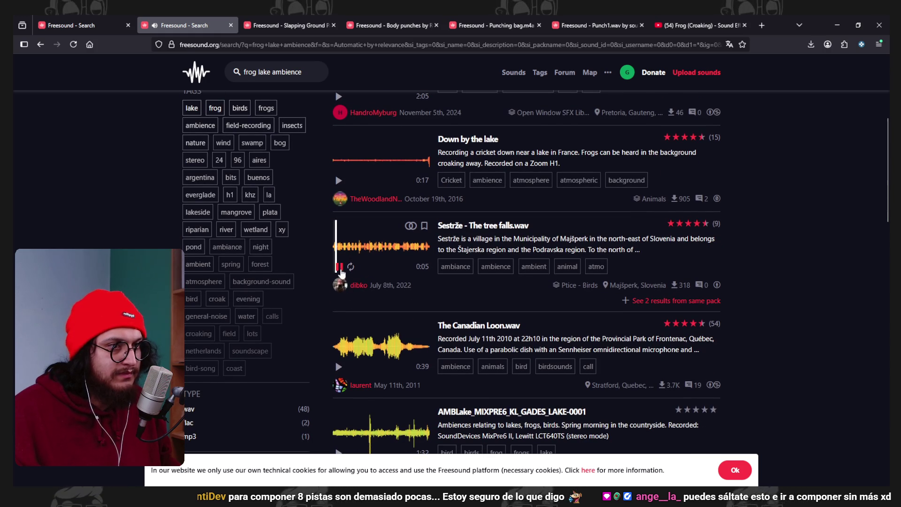
click(340, 266)
scroll(340, 291, down, 1)
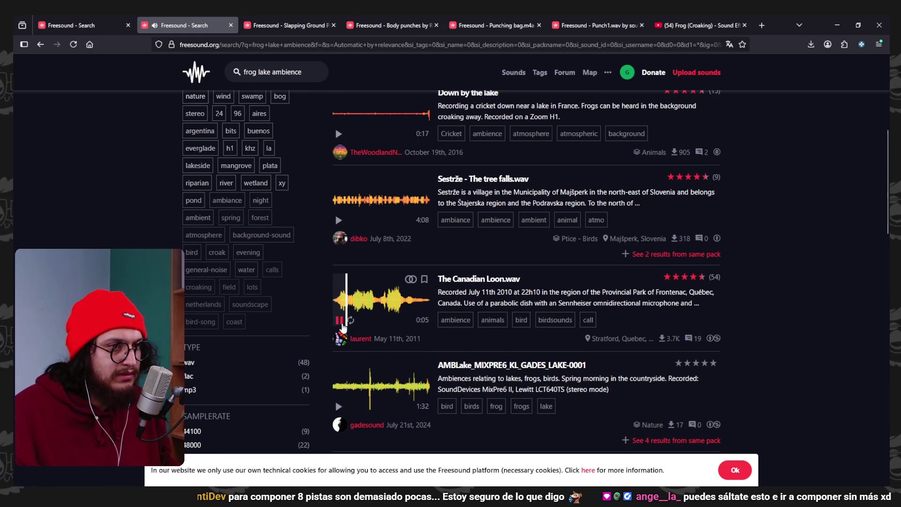
click(339, 320)
scroll(300, 117, up, 1)
Search for 'swamp ambience' and preview the autumn swamp Normandy and 'Swamp Ambience.mp3' recordings
triple_click(290, 74)
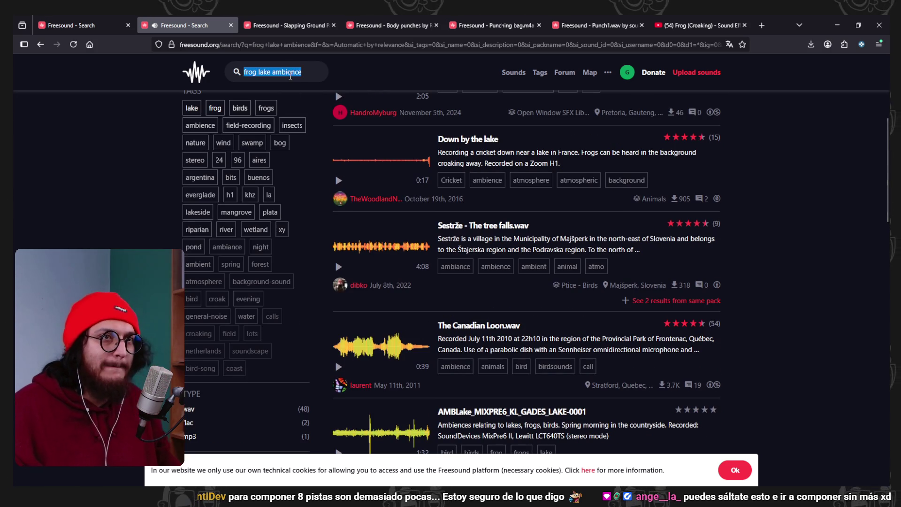
text(swamnp)
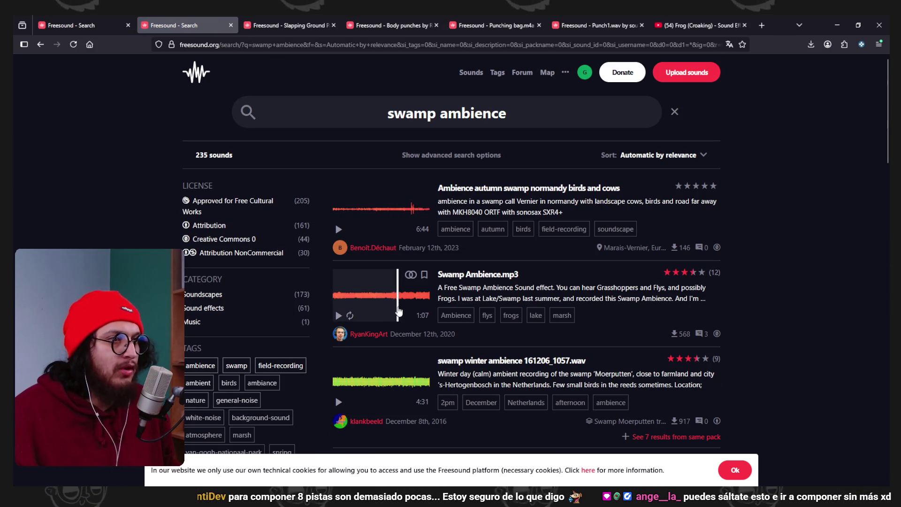
click(339, 230)
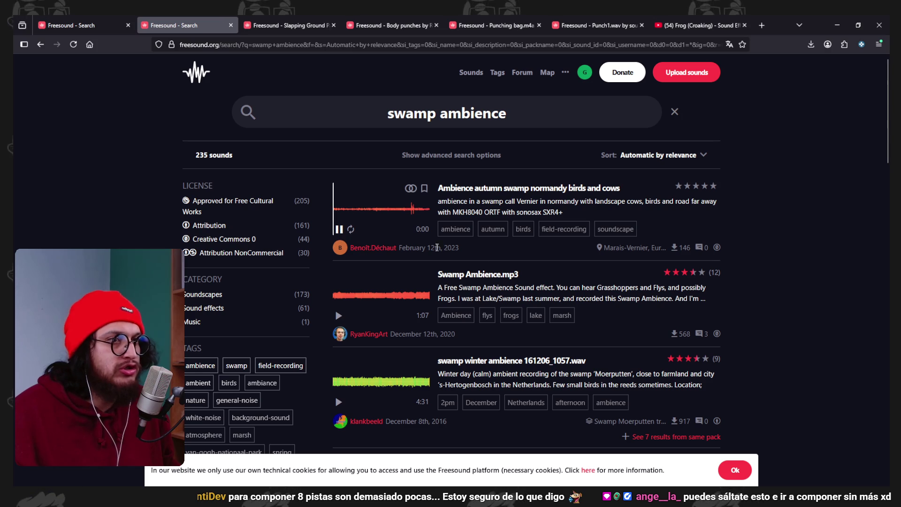
scroll(353, 211, down, 1)
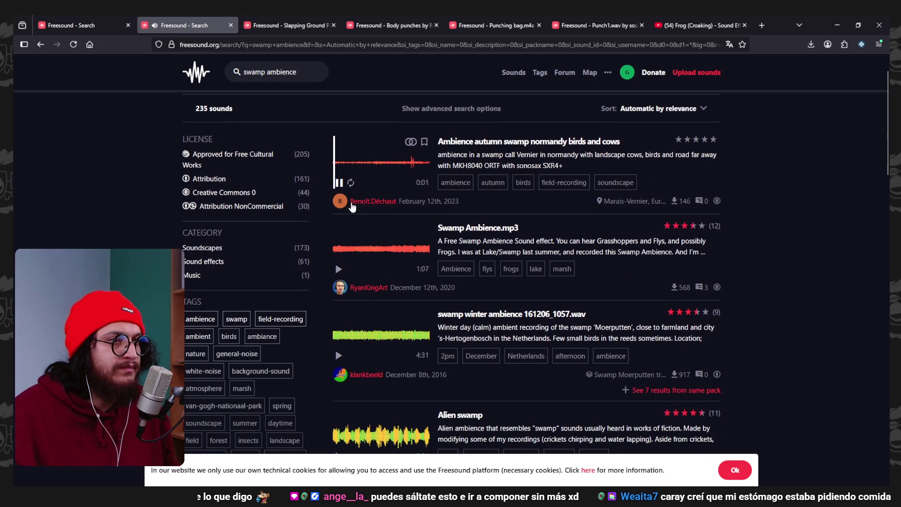
click(338, 269)
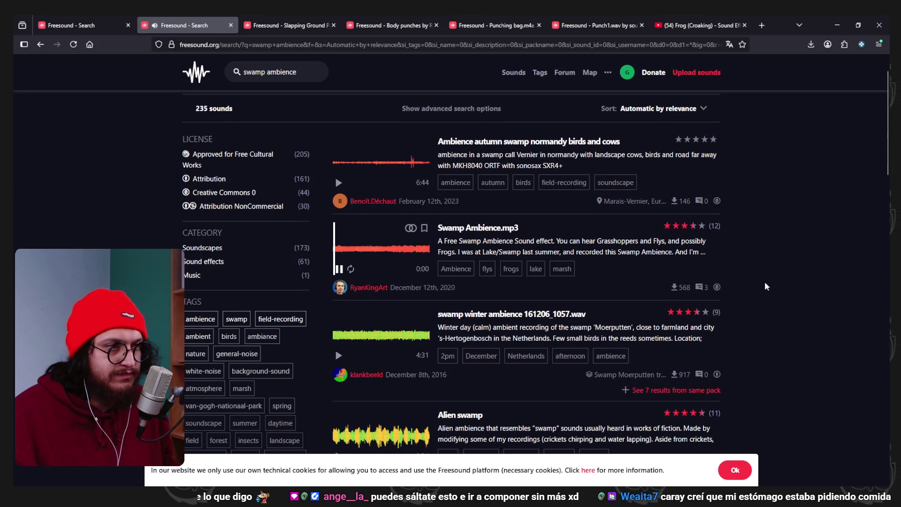
Preview the swamp winter ambience and 'Alien swamp' recordings
scroll(793, 288, down, 1)
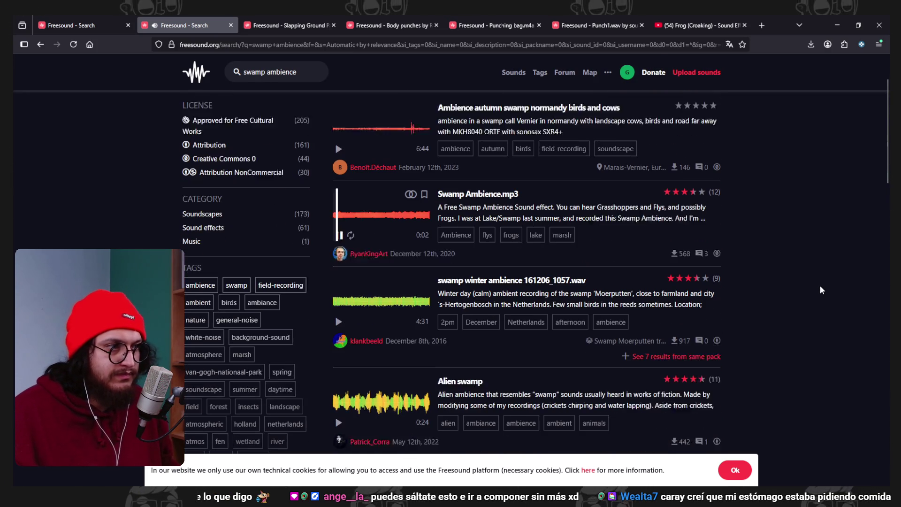
scroll(822, 290, down, 2)
scroll(357, 220, up, 2)
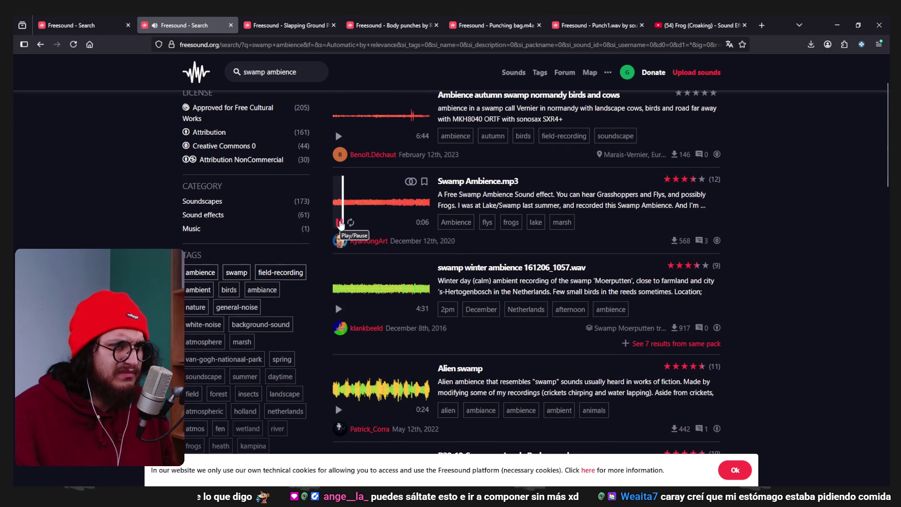
scroll(352, 268, down, 1)
click(337, 265)
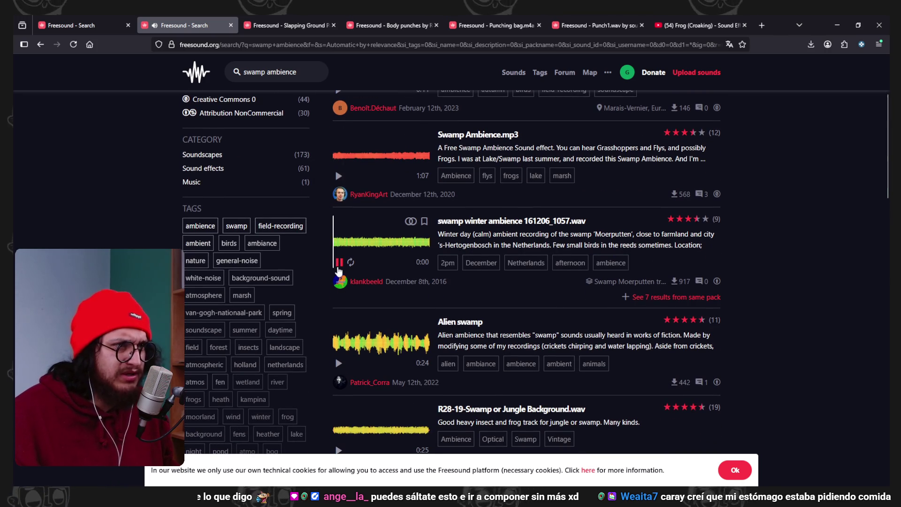
scroll(339, 271, down, 2)
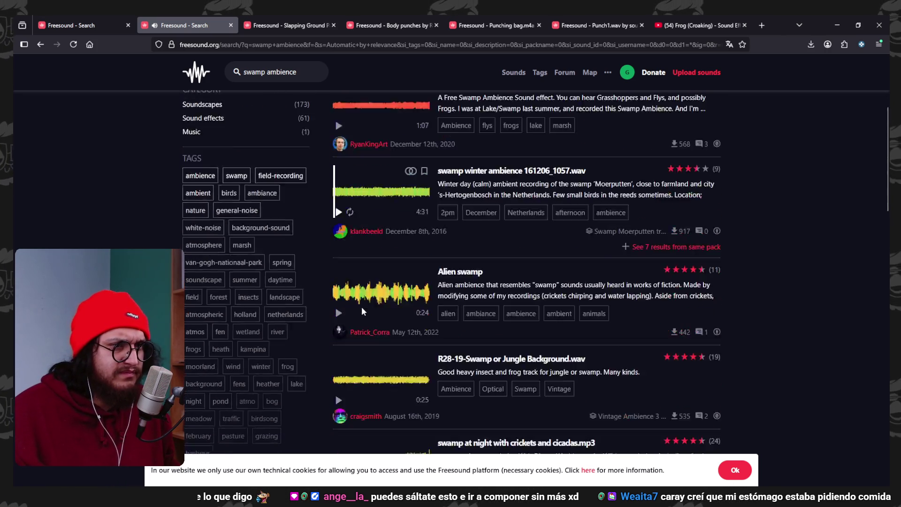
click(338, 270)
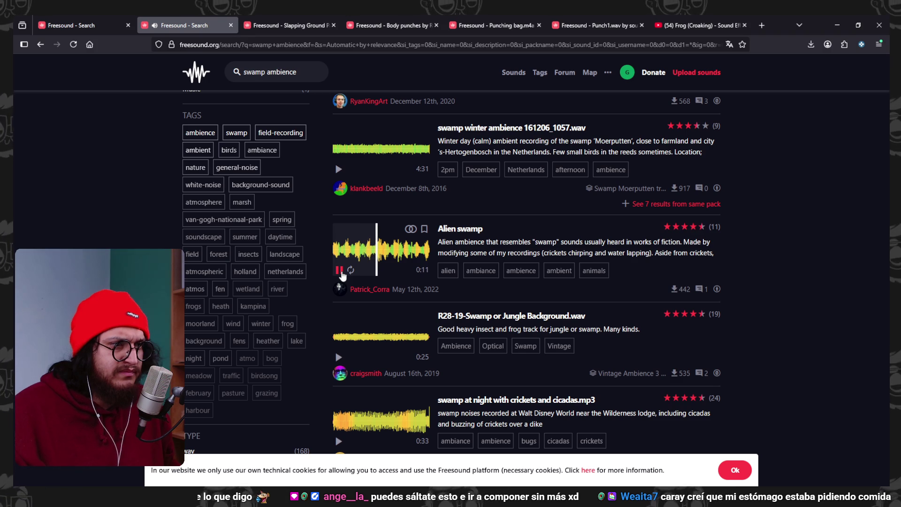
click(339, 271)
Preview the city from pasture, pasture geese and 'squeecritter.wav' results
scroll(355, 278, down, 2)
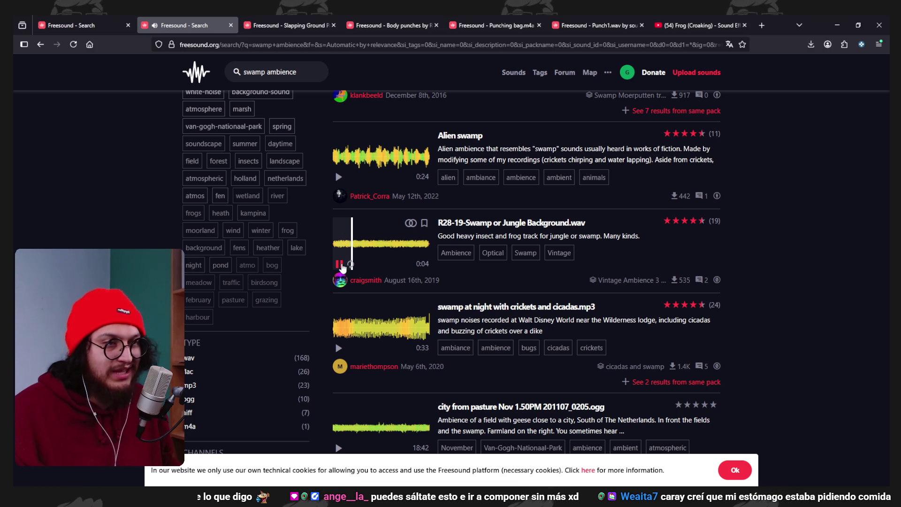
scroll(358, 304, down, 1)
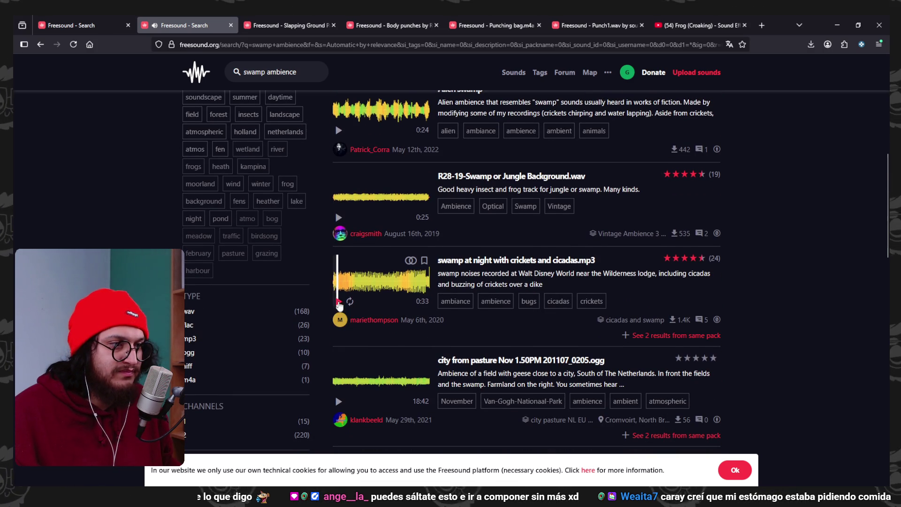
scroll(339, 304, down, 2)
click(339, 309)
scroll(339, 309, down, 2)
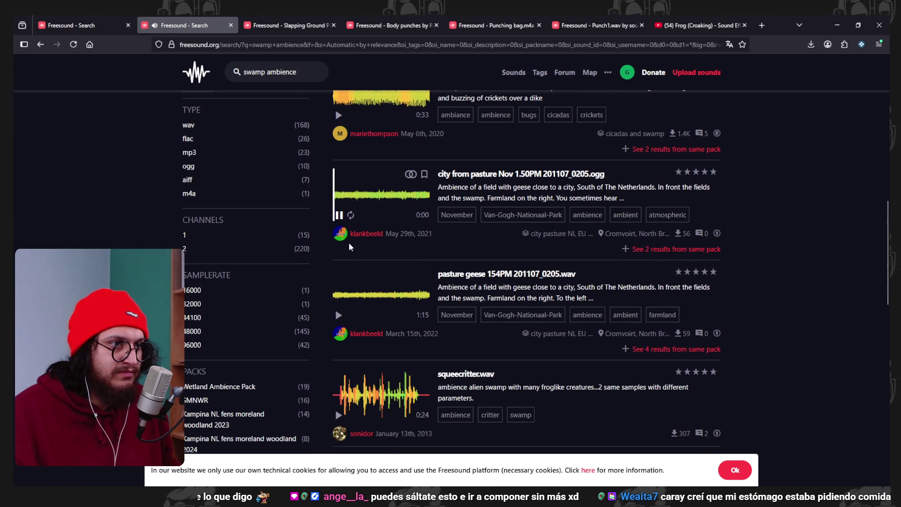
scroll(394, 277, down, 1)
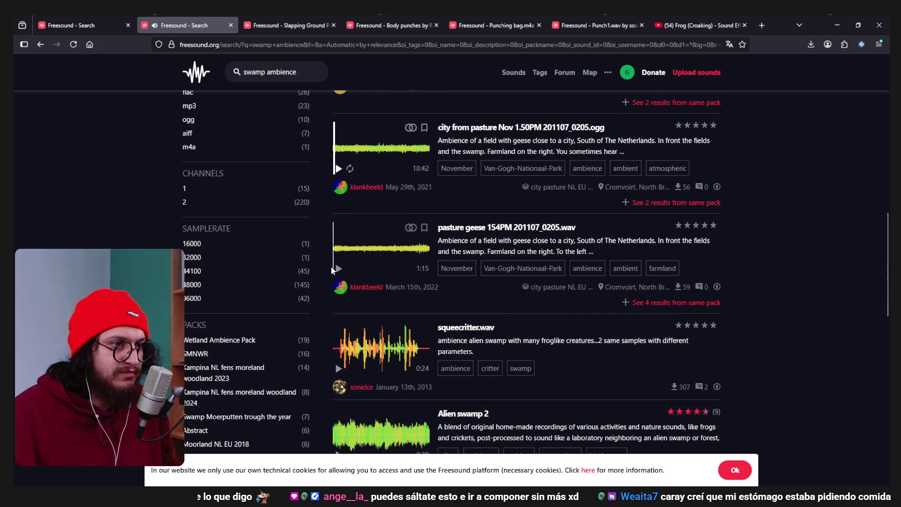
click(338, 267)
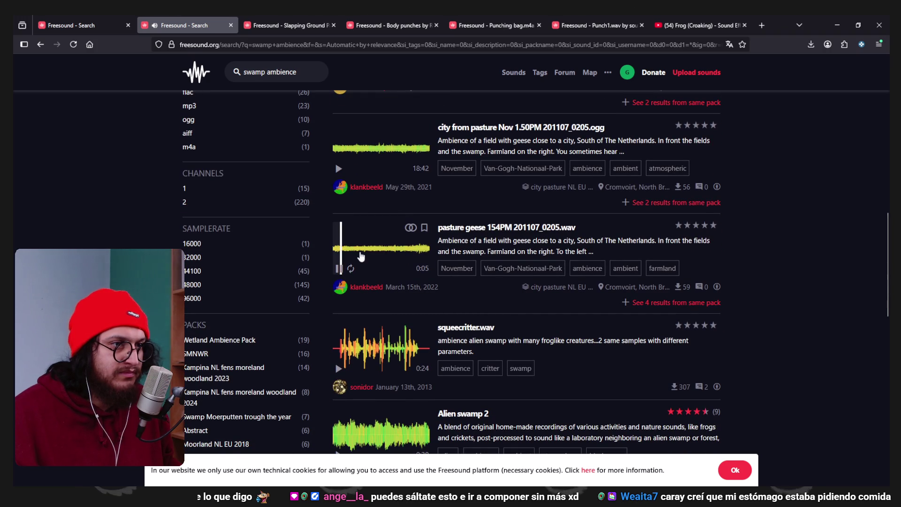
scroll(338, 273, down, 2)
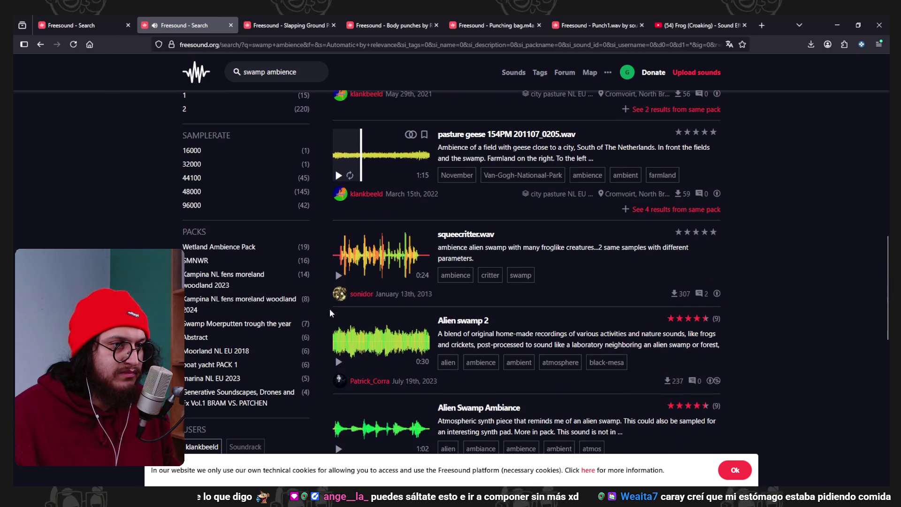
click(338, 275)
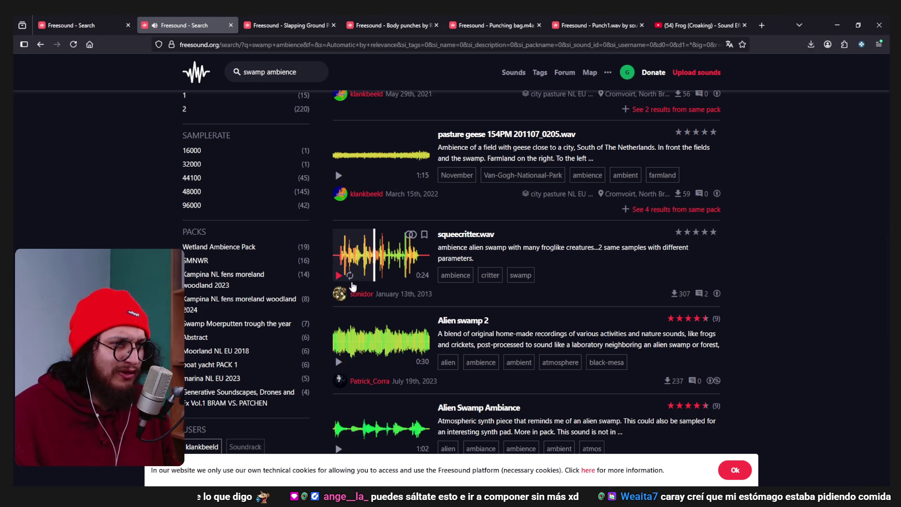
Preview 'Alien Swamp Ambiance' and the moor frog swamp recording
scroll(353, 286, down, 2)
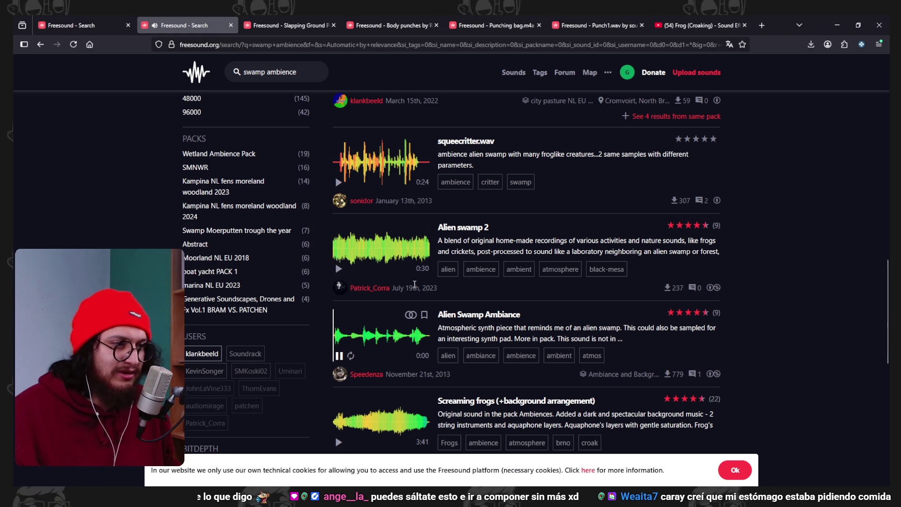
click(338, 356)
scroll(343, 329, down, 2)
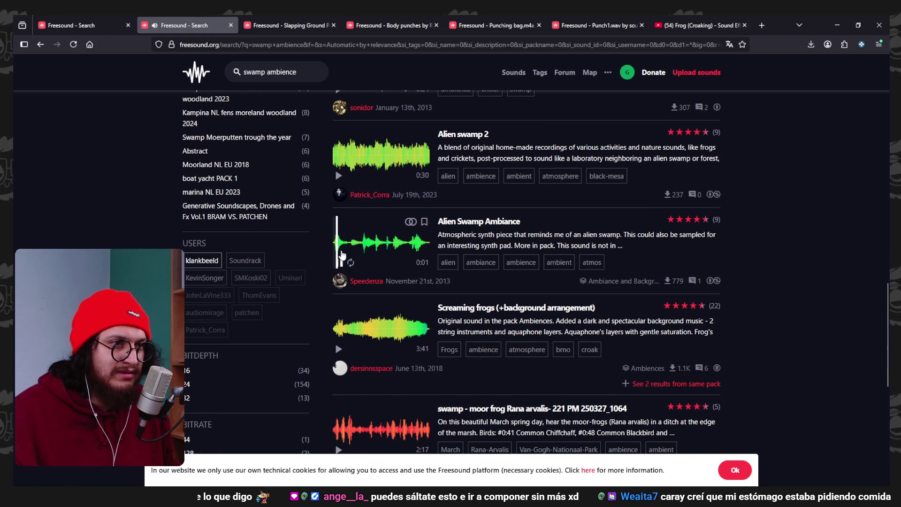
scroll(339, 267, down, 2)
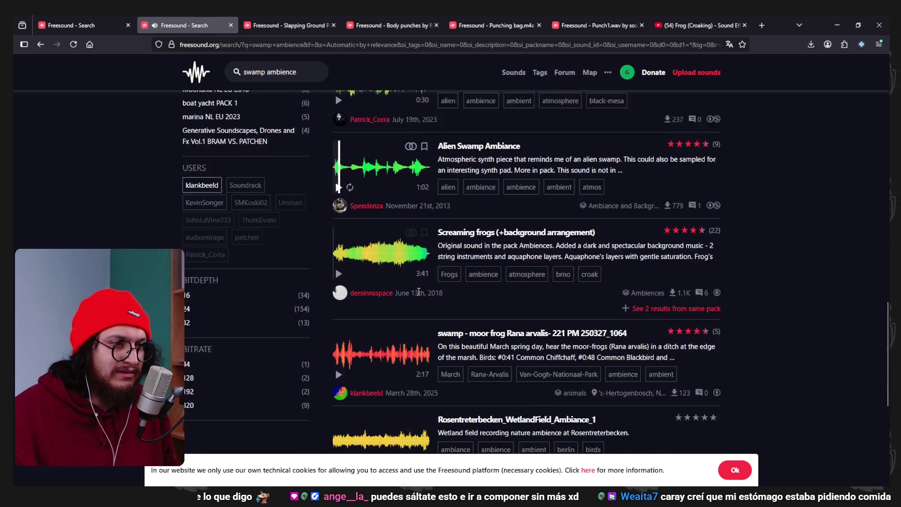
click(340, 356)
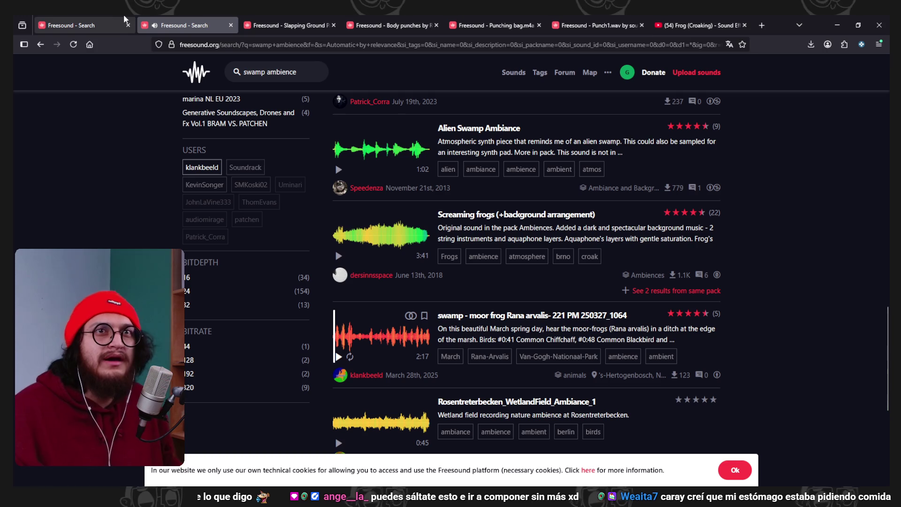
Search YouTube for 'takews two tree level' to find It Takes Two Chapter 2 walkthroughs
click(695, 25)
click(408, 68)
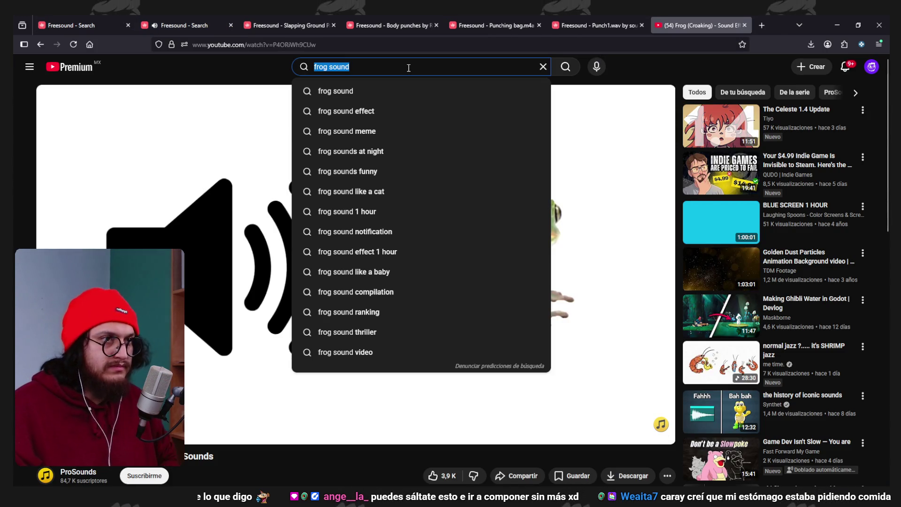
text(it takew)
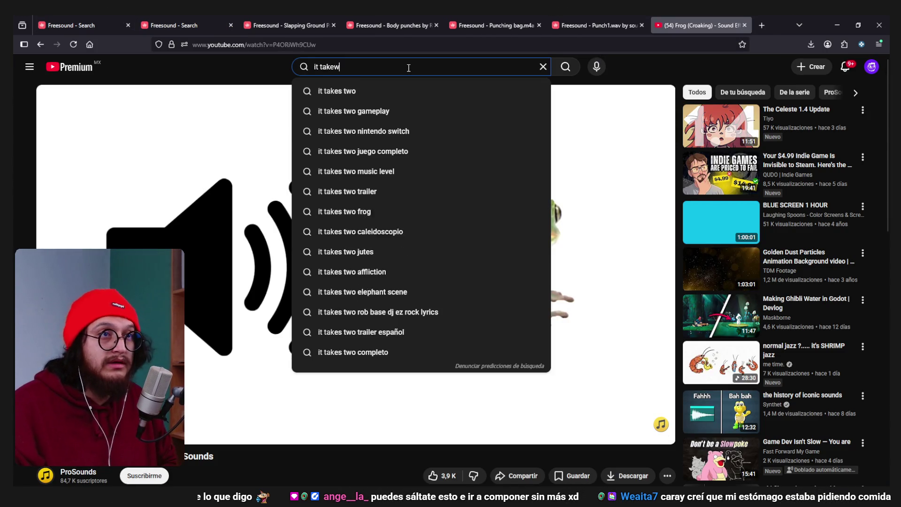
text(s two tree levelo)
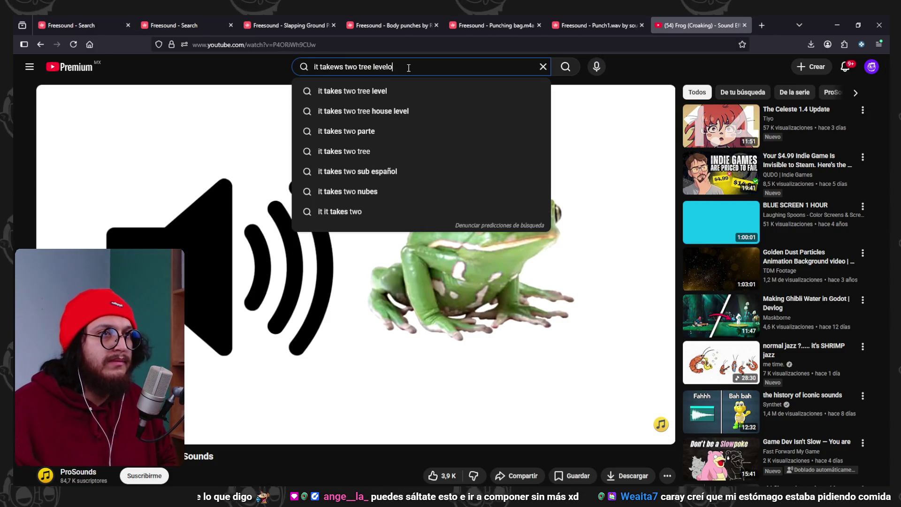
key(Return)
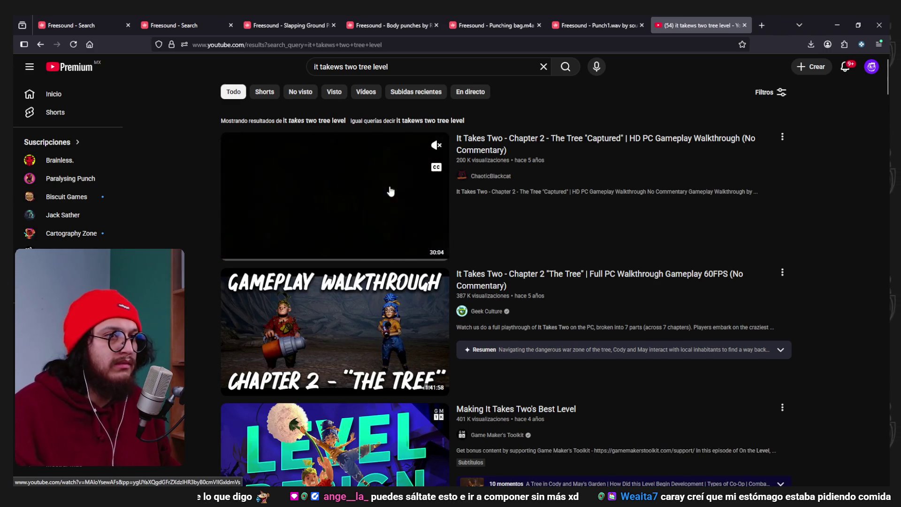
Skim the Chapter 2 'The Tree' walkthrough to the shooting range, pause it, and return to Freesound
click(334, 197)
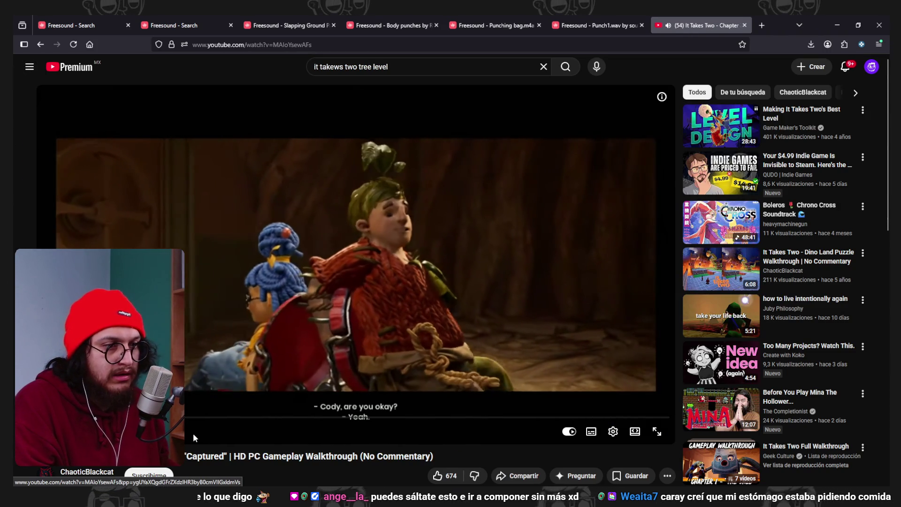
key(Right)
key(Right)
key(Right)
key(Right)
key(Right)
key(Right)
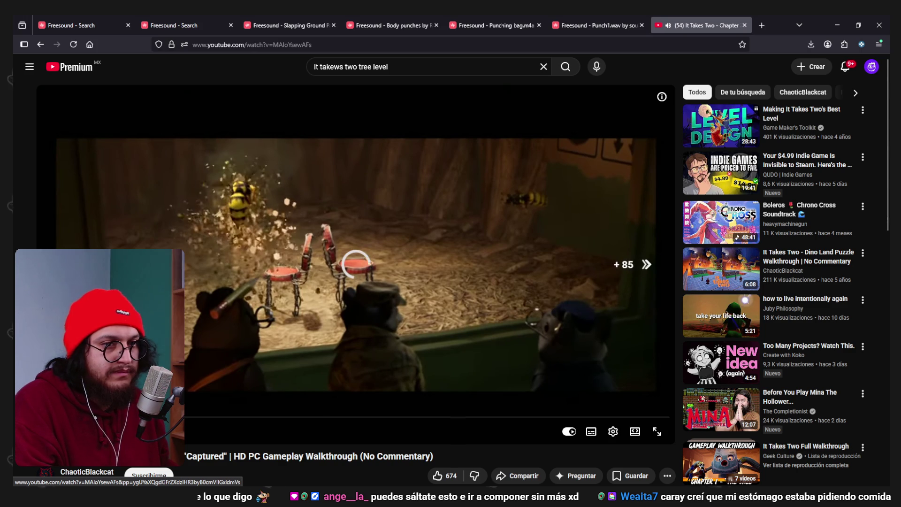
key(Right)
key(Right)
key(Right)
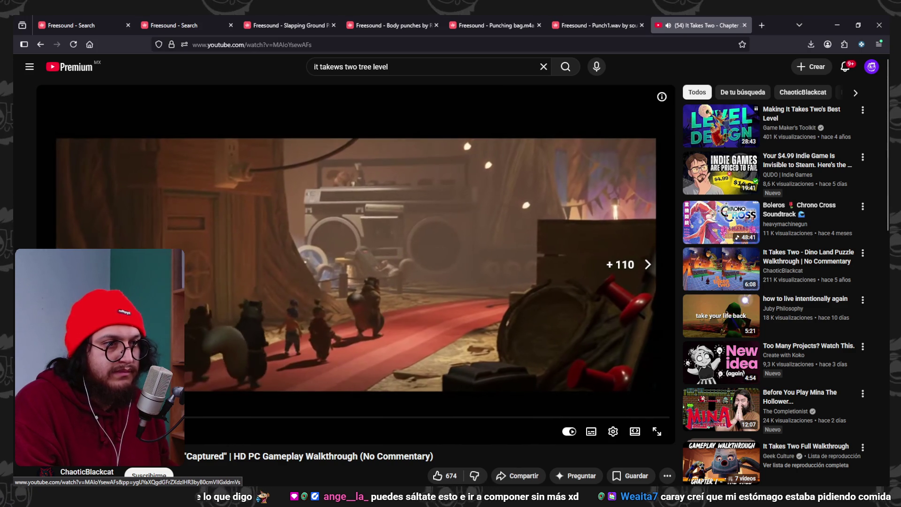
key(Right)
key(Right)
key(Right)
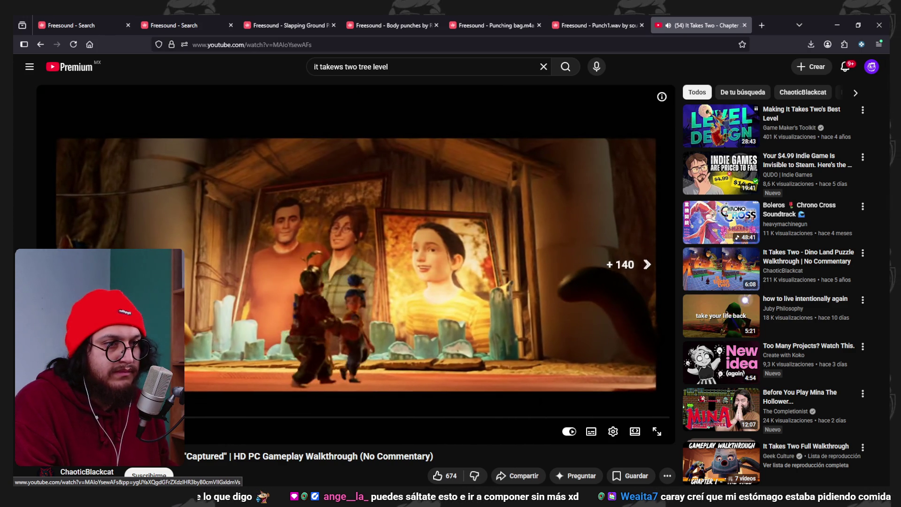
key(Right)
key(Right)
key(Right)
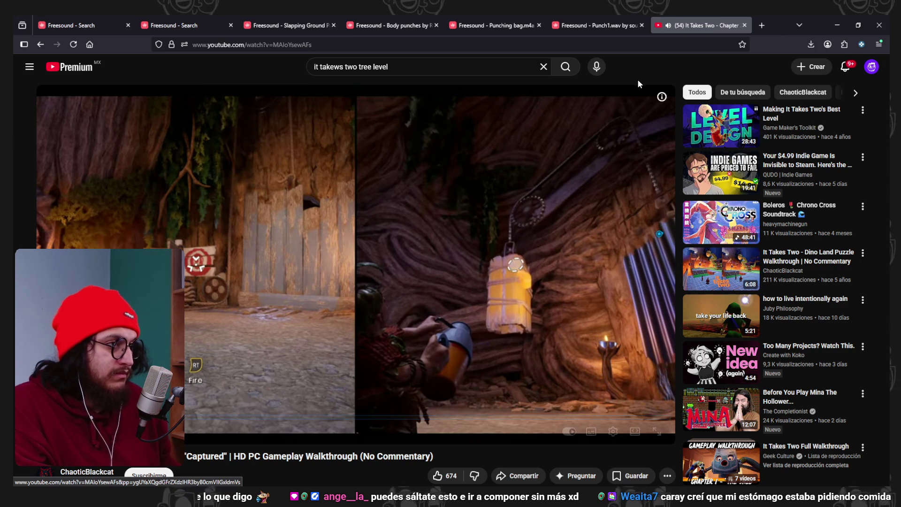
key(Right)
key(Right)
key(Right)
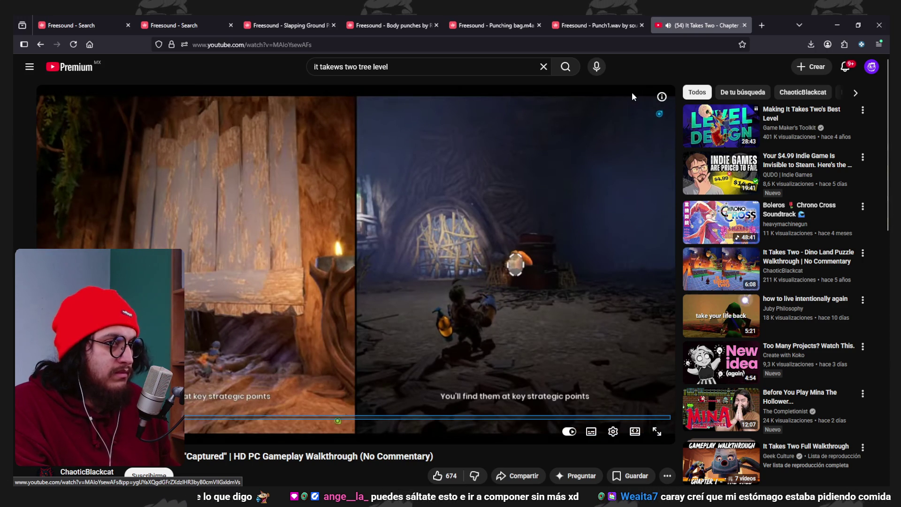
key(Right)
key(Right)
key(Right)
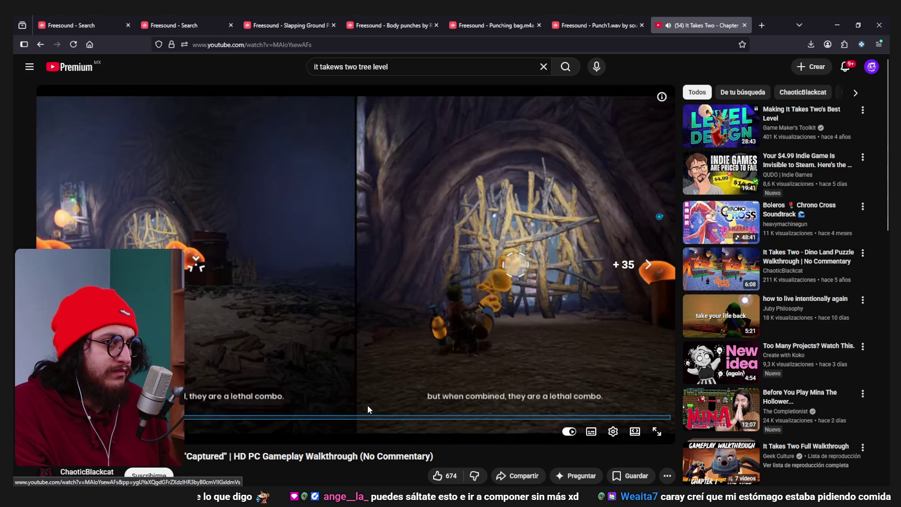
key(Right)
key(Right)
key(Right)
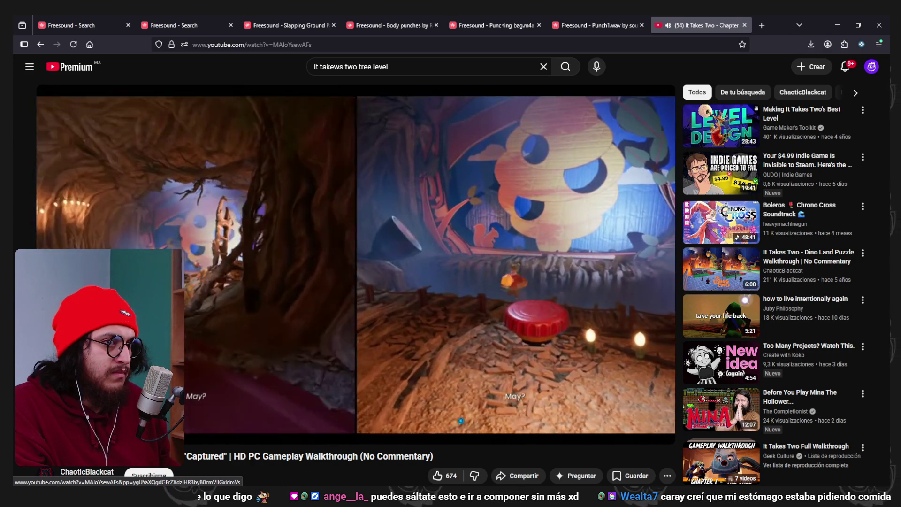
click(456, 235)
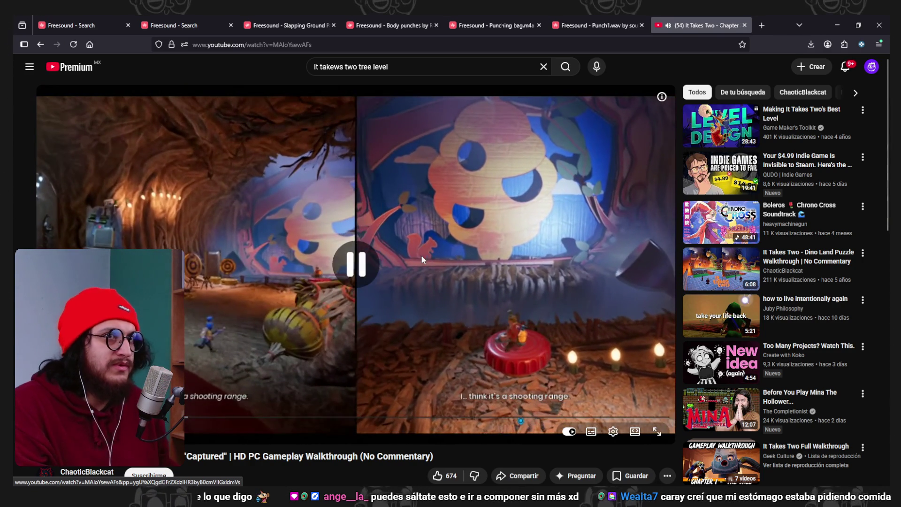
click(187, 25)
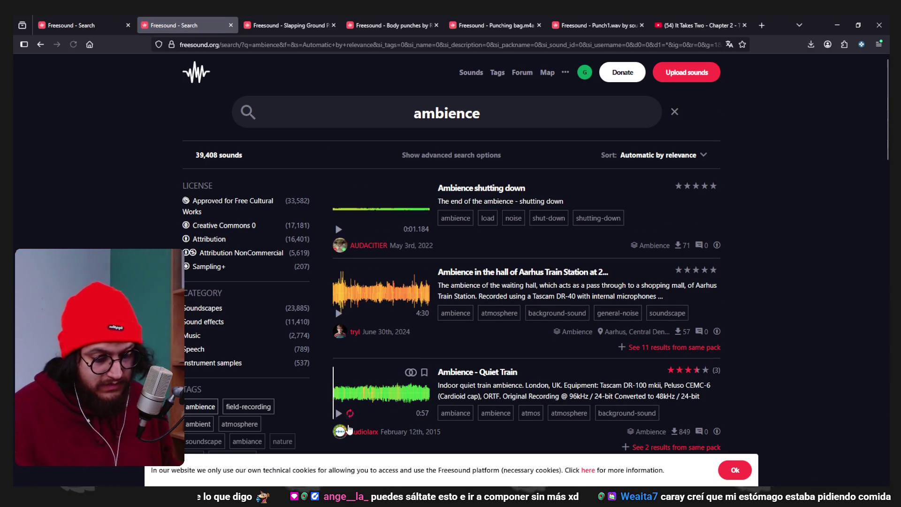
Preview 'Ambience shutting down' and the Aarhus Train Station recording, then begin a 'forest ambience' search
click(338, 229)
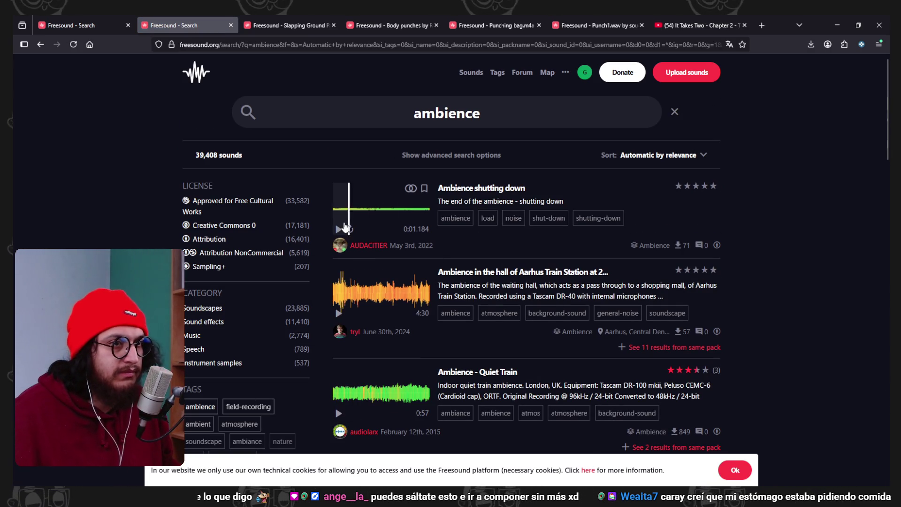
scroll(553, 243, down, 1)
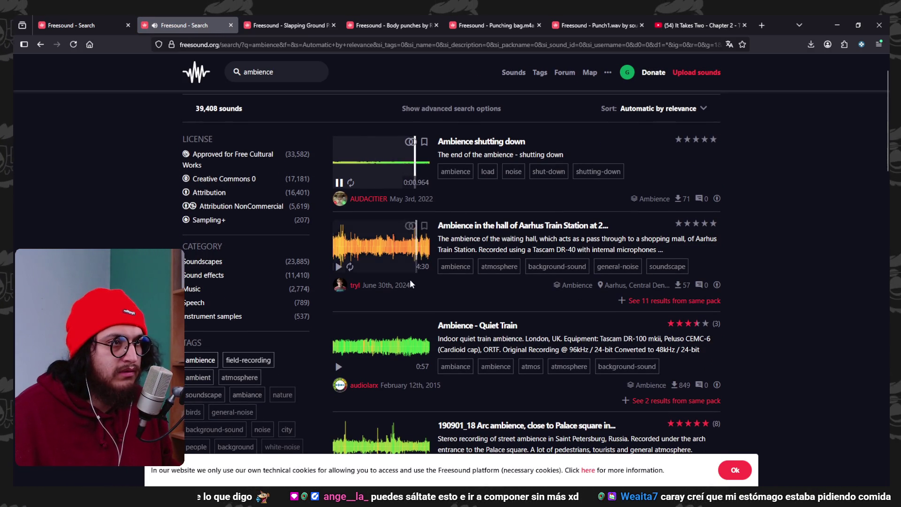
click(338, 267)
scroll(371, 233, down, 1)
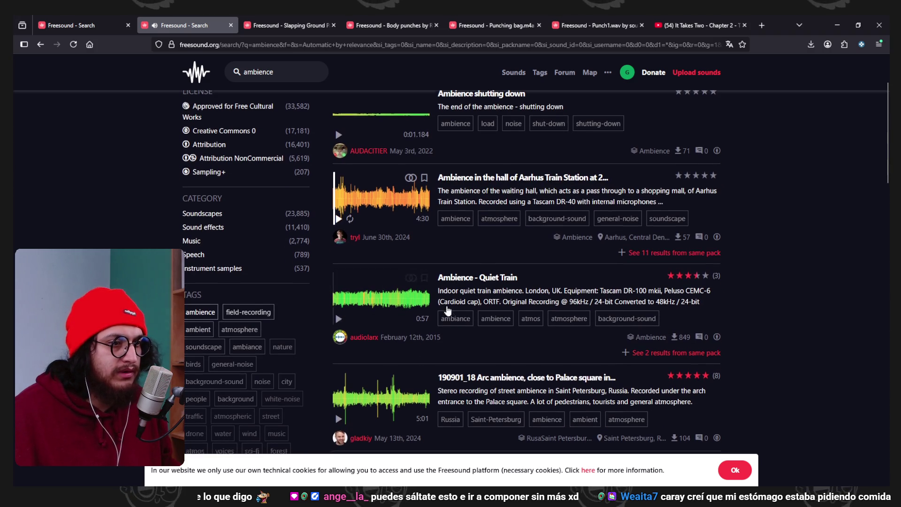
scroll(445, 273, down, 6)
scroll(468, 232, up, 1)
click(292, 70)
text(forest)
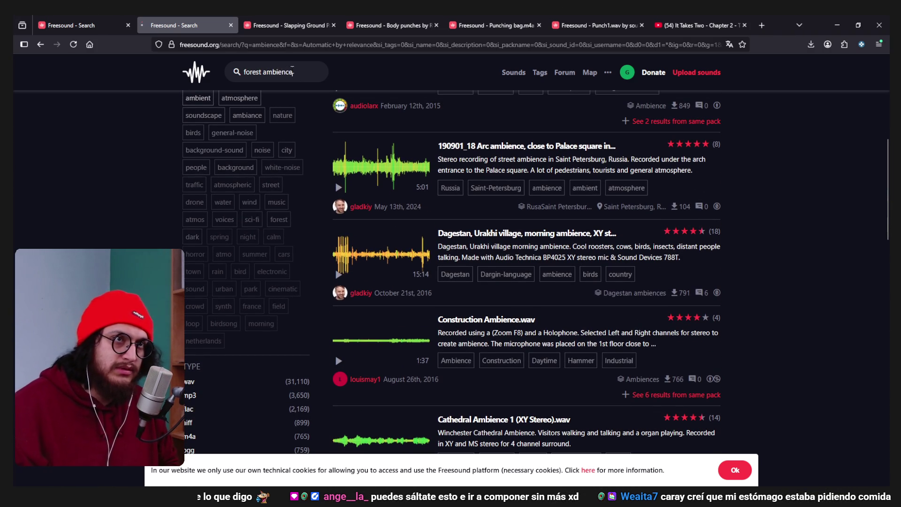
Run the 'forest ambience' search and preview River in Forest Ambience.wav
key(Return)
scroll(366, 298, down, 1)
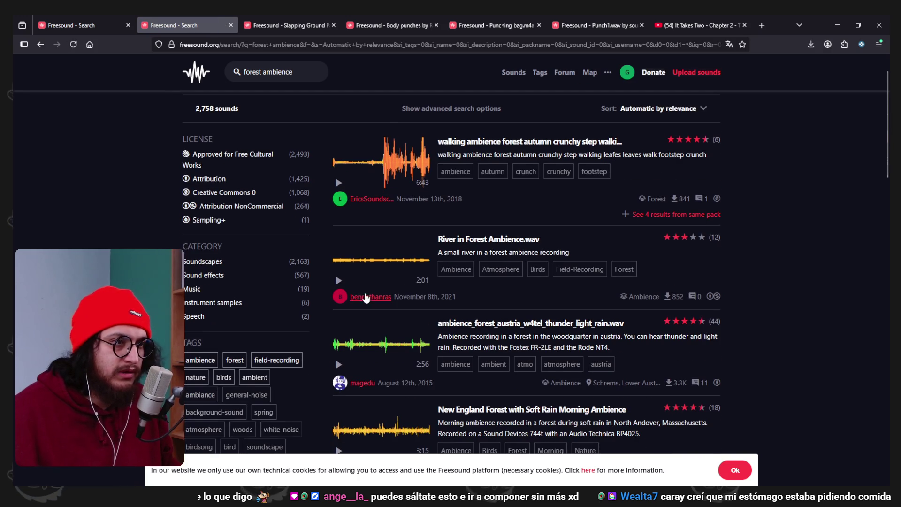
click(338, 280)
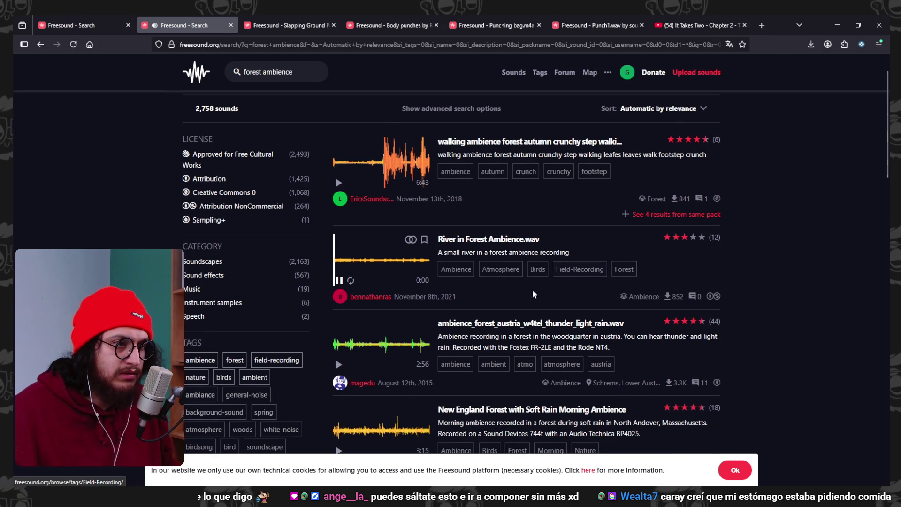
scroll(501, 271, down, 2)
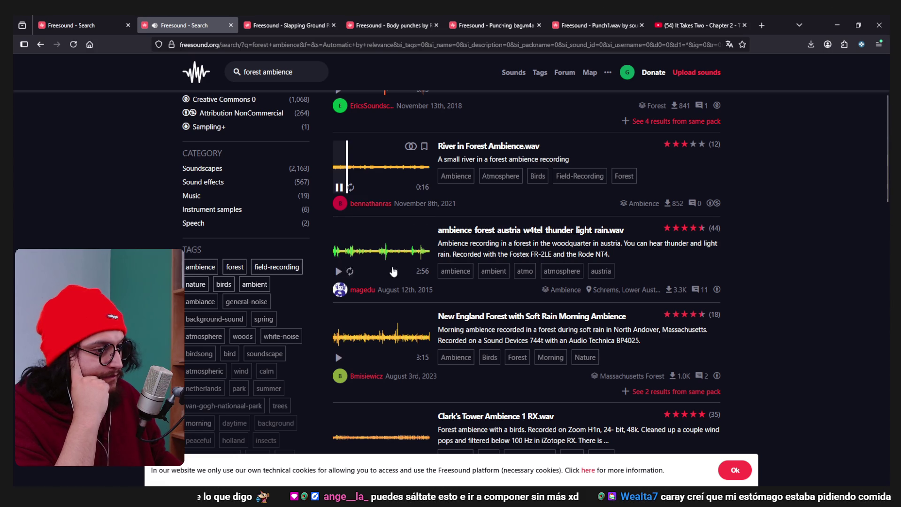
Test-run the Prologue_V10 level in Godot, stop it, and return to Freesound
key(alt+Tab)
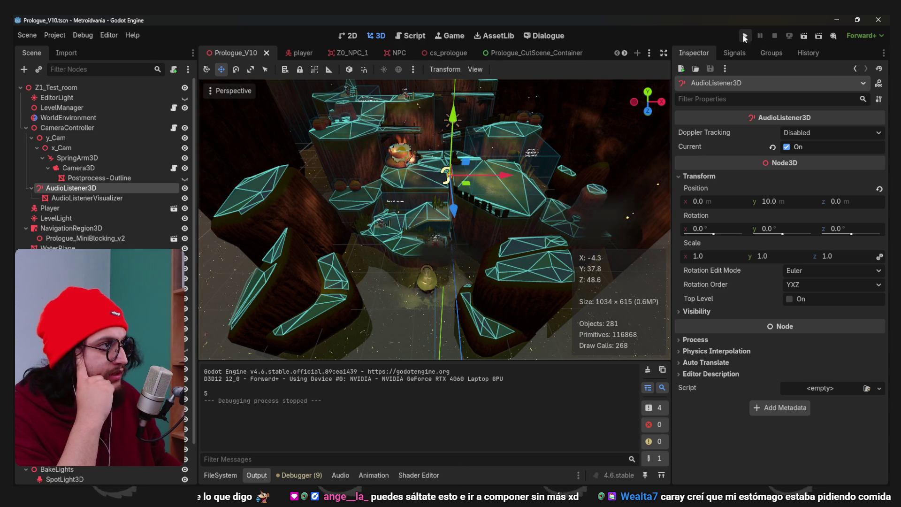
click(745, 36)
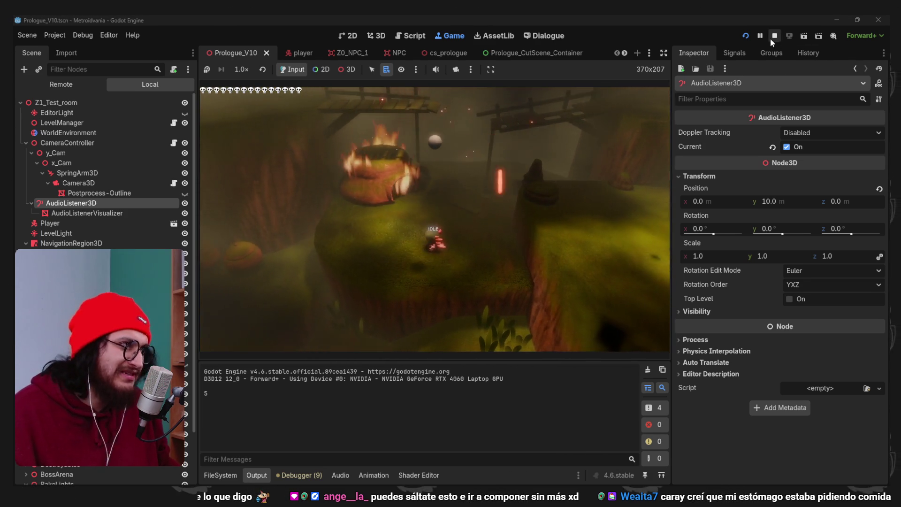
click(774, 36)
key(alt+Tab)
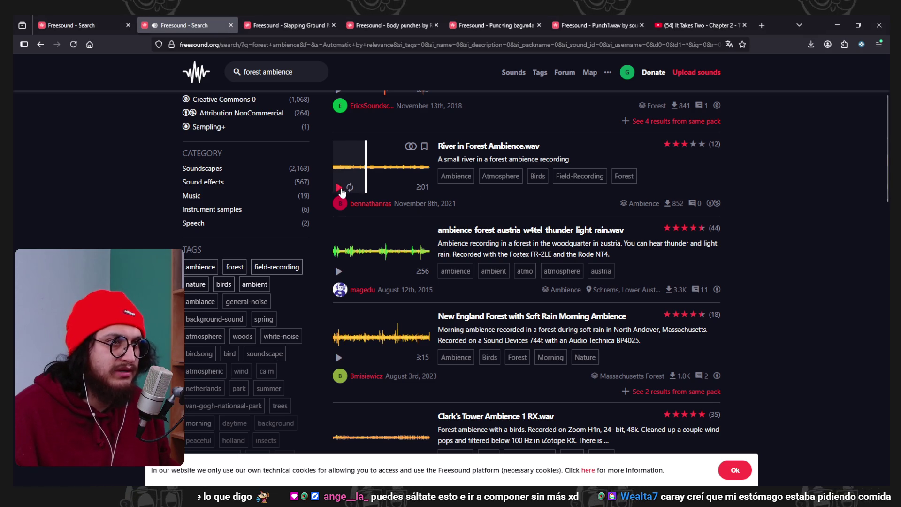
Open River in Forest Ambience in a background tab and close the leftover punch, YouTube and first-search tabs
middle_click(458, 147)
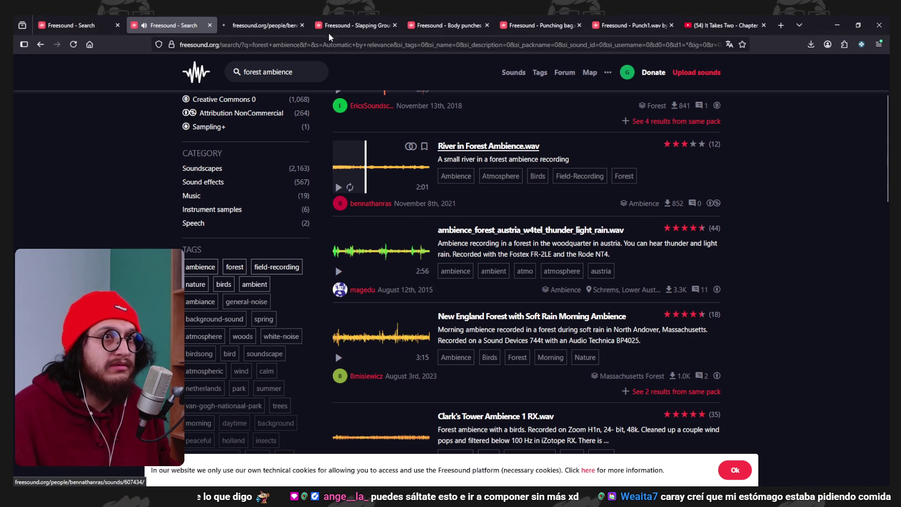
click(371, 26)
click(395, 26)
click(394, 25)
click(395, 26)
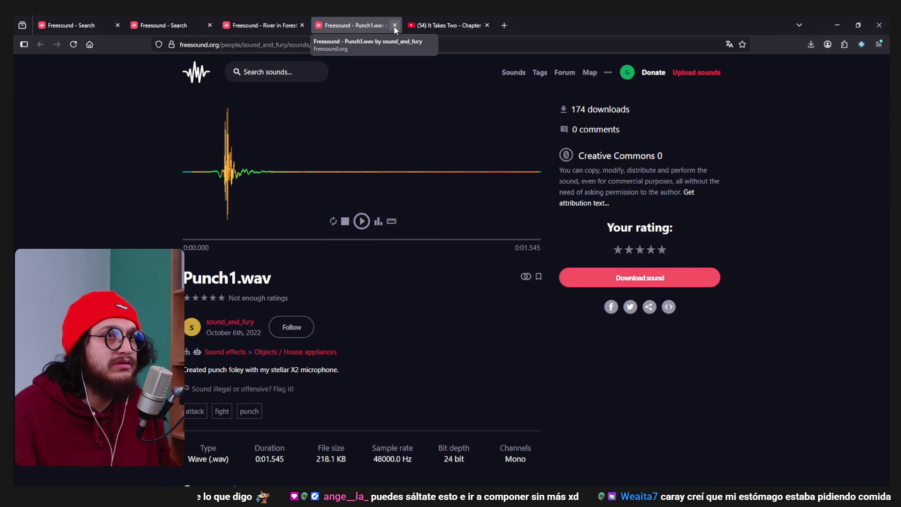
click(394, 25)
click(395, 26)
click(169, 25)
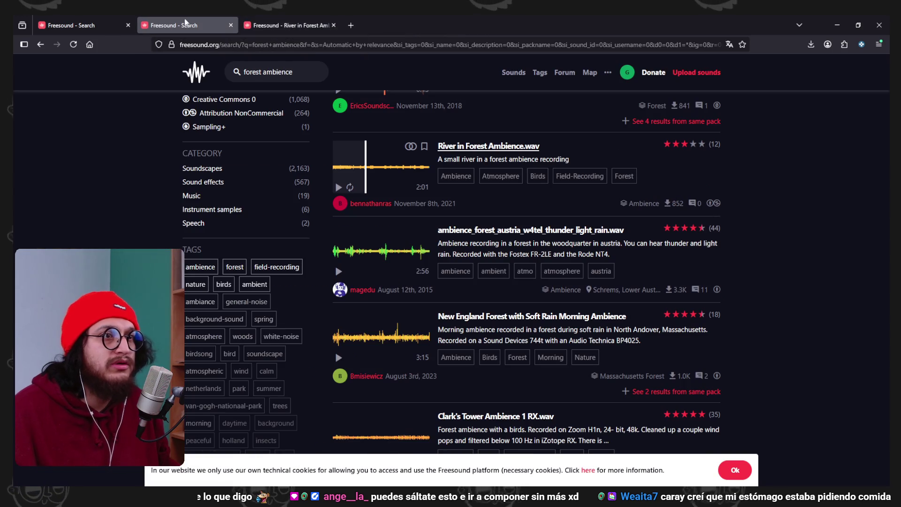
click(128, 26)
Preview New England Forest with Soft Rain and Clark's Tower Ambience 1 RX.wav, then go to Godot
scroll(375, 240, down, 2)
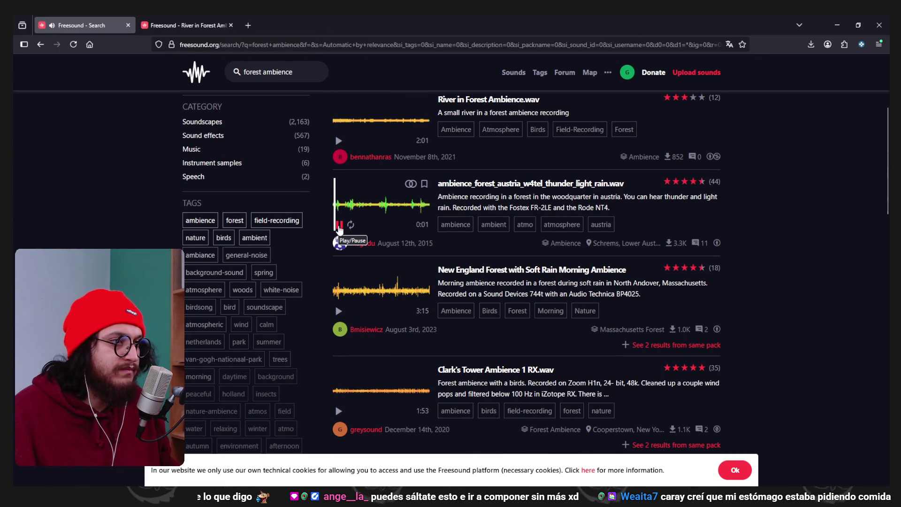
scroll(344, 255, down, 2)
click(338, 267)
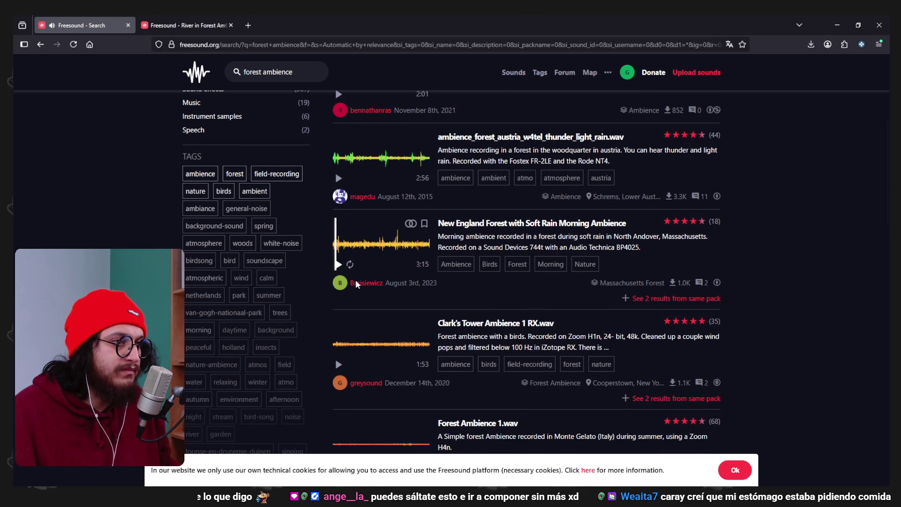
scroll(357, 284, down, 2)
click(337, 319)
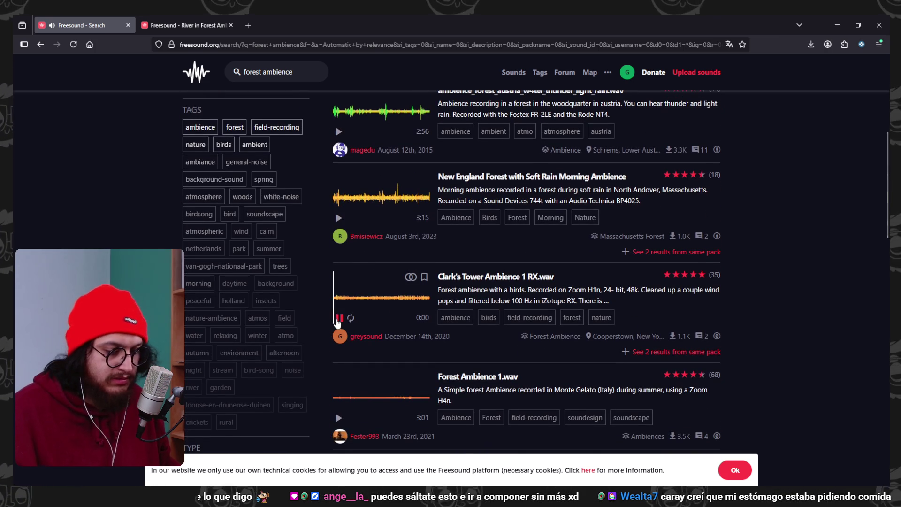
key(alt+Tab)
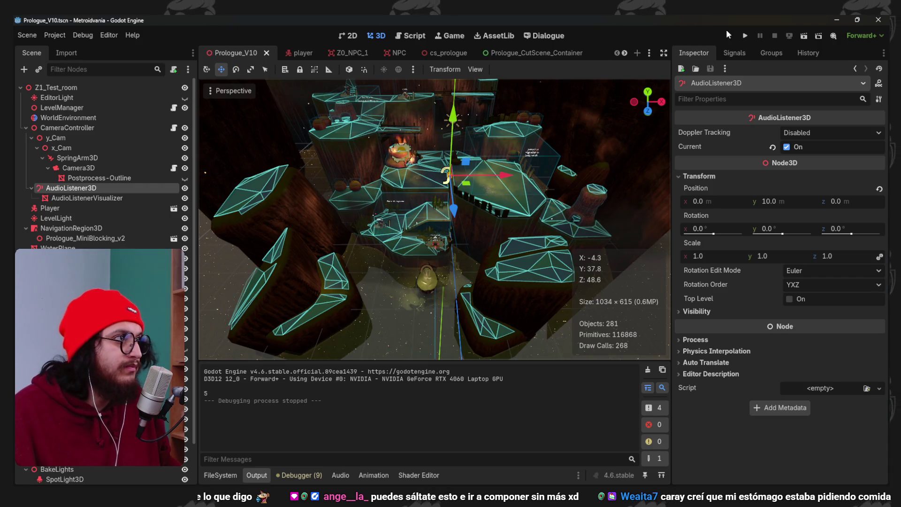
Run the Godot level again, stop it, and return to the Freesound forest ambience results
click(745, 36)
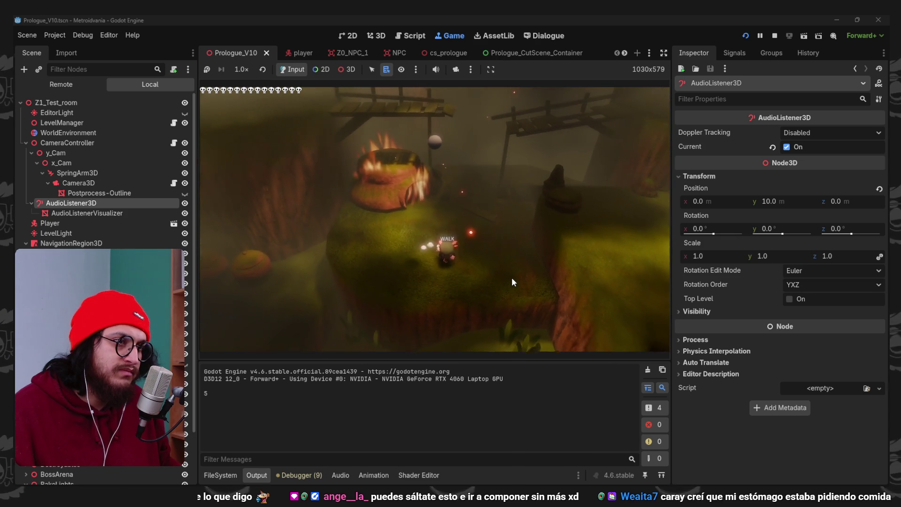
click(774, 36)
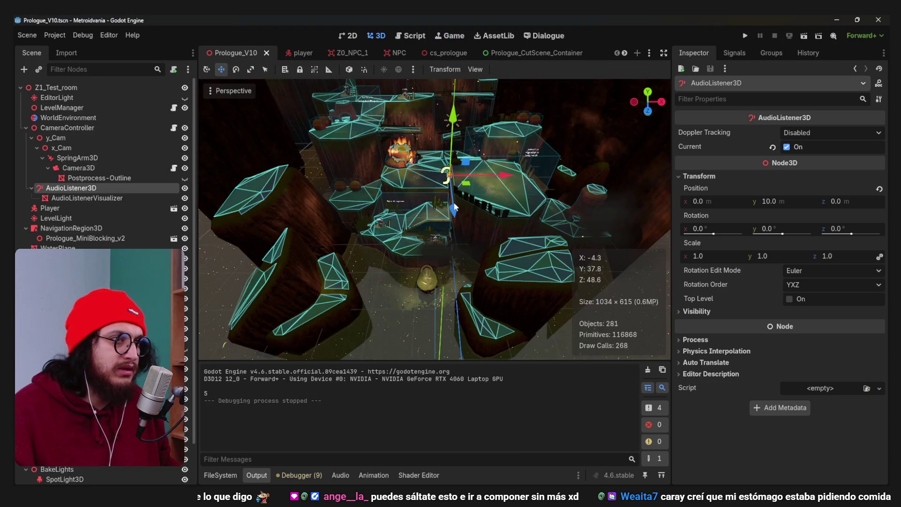
key(alt+Tab)
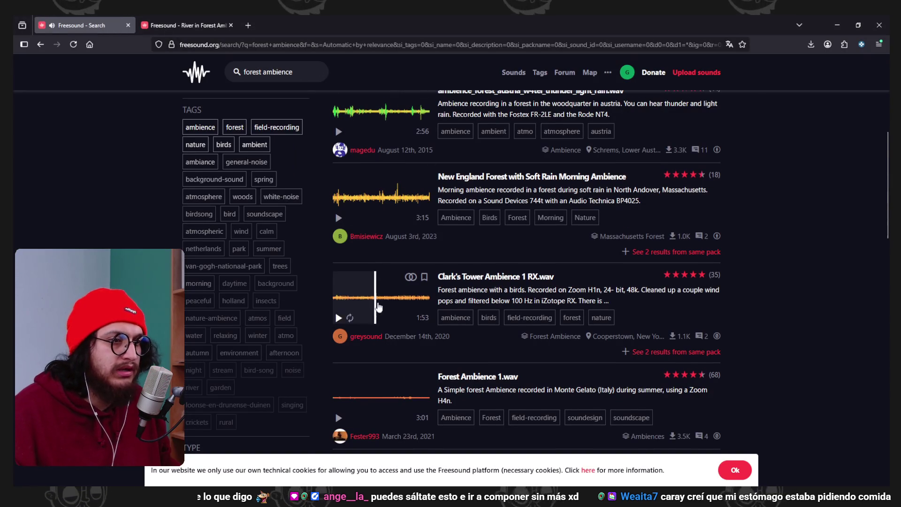
Preview forest ambience results including Forest rain ambience.m4a, then switch to the Godot editor
scroll(343, 319, down, 2)
click(339, 324)
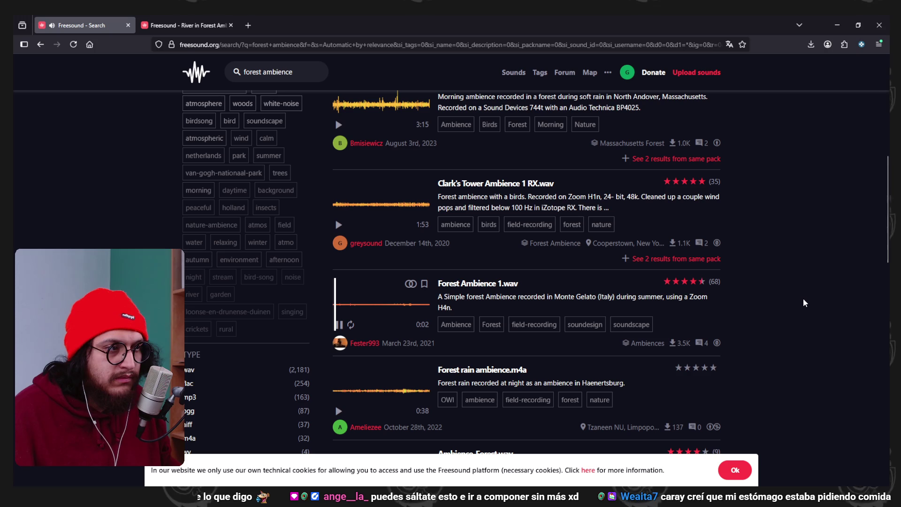
scroll(741, 335, down, 2)
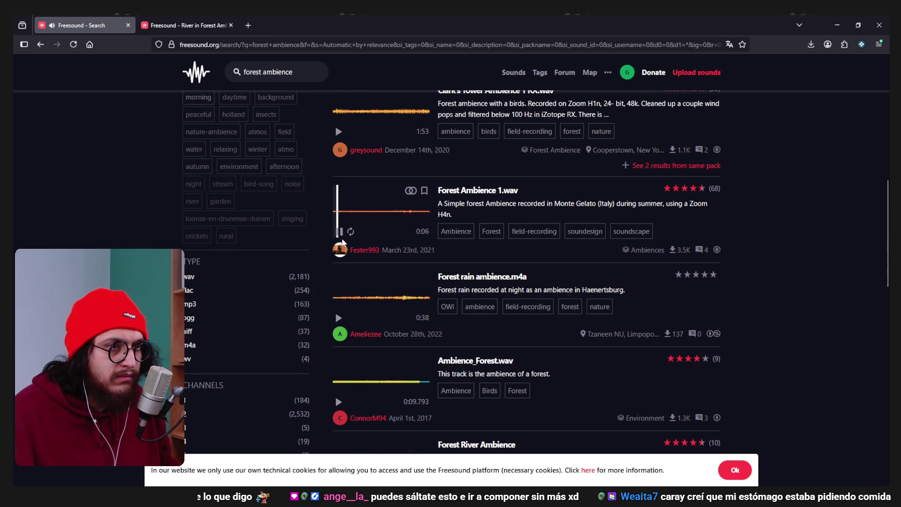
scroll(350, 306, down, 2)
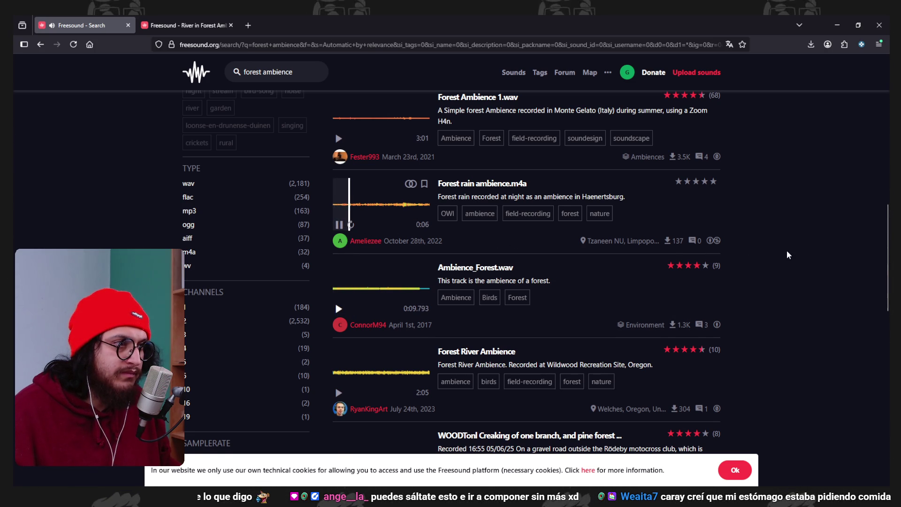
scroll(787, 255, down, 1)
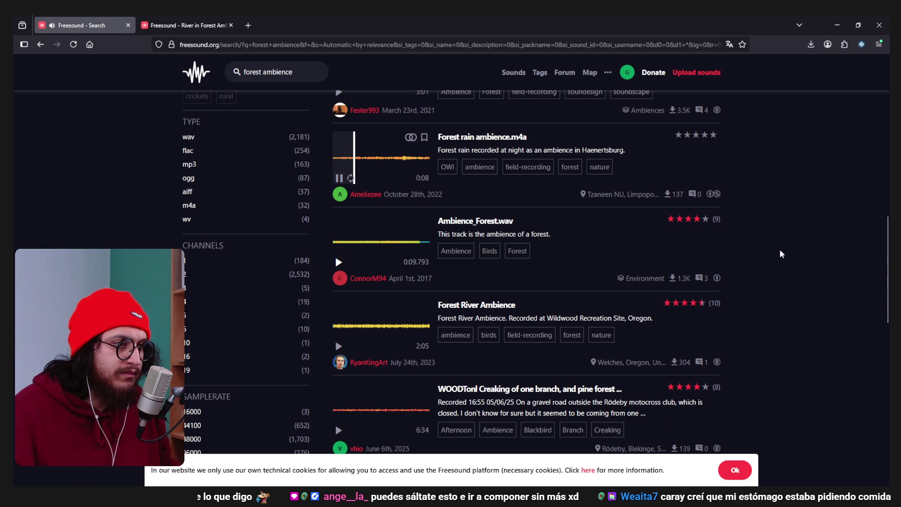
scroll(781, 254, up, 1)
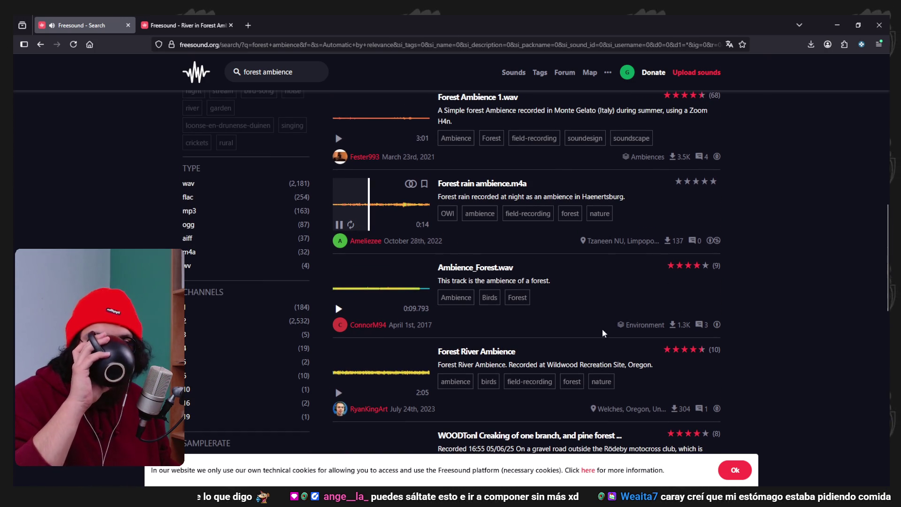
key(alt+Tab)
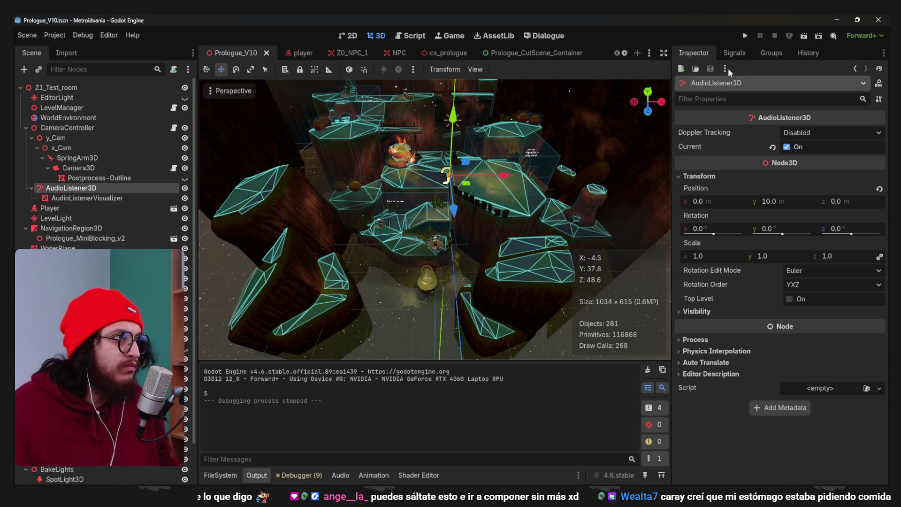
Run the level in Godot with the forest rain preview playing, then stop it
click(746, 36)
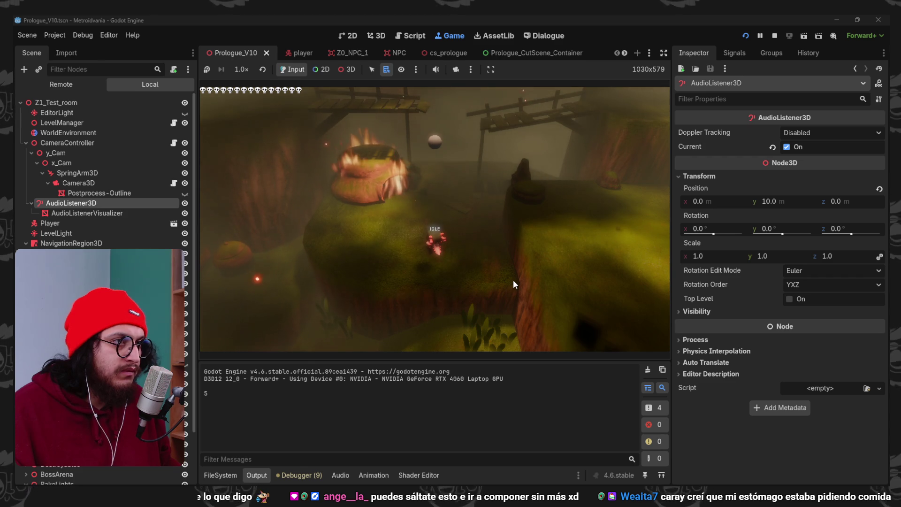
click(776, 36)
Back in Freesound, replace the search with 'room tone exterior' and run it
key(alt+Tab)
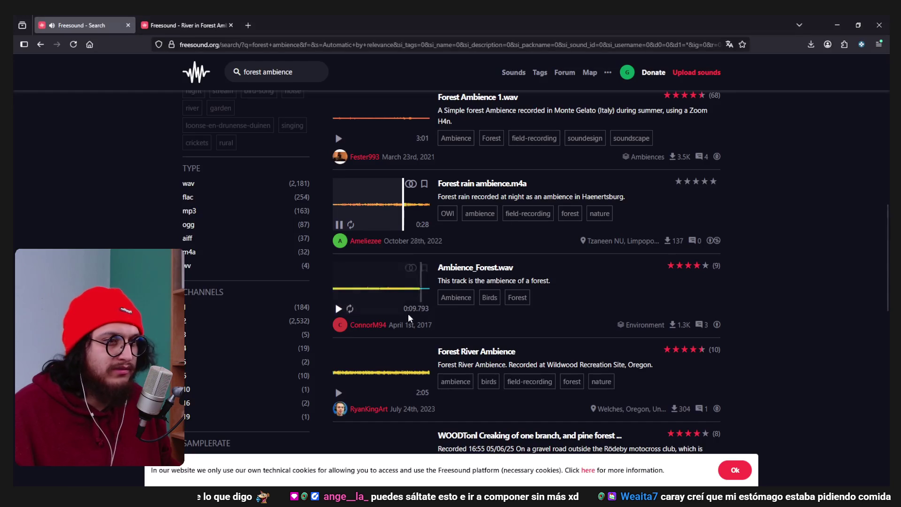
scroll(435, 261, down, 6)
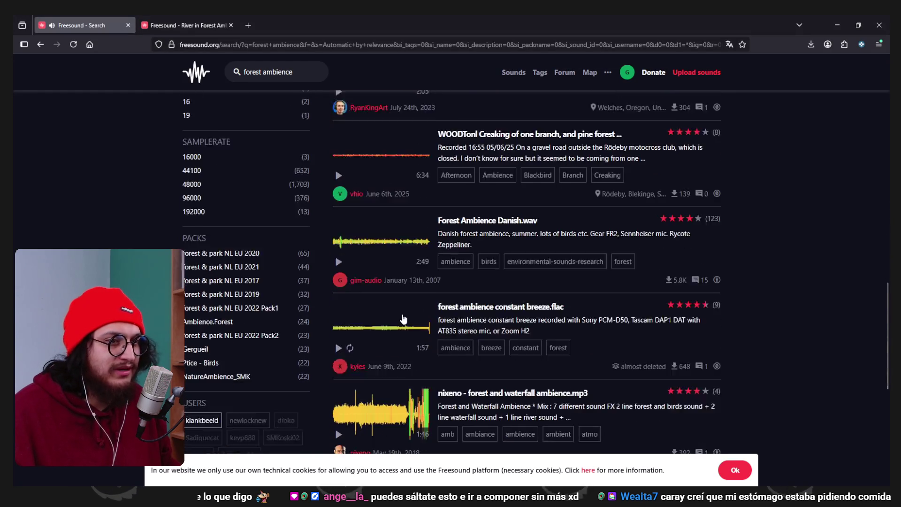
scroll(434, 260, up, 5)
triple_click(288, 75)
text(room tone interior)
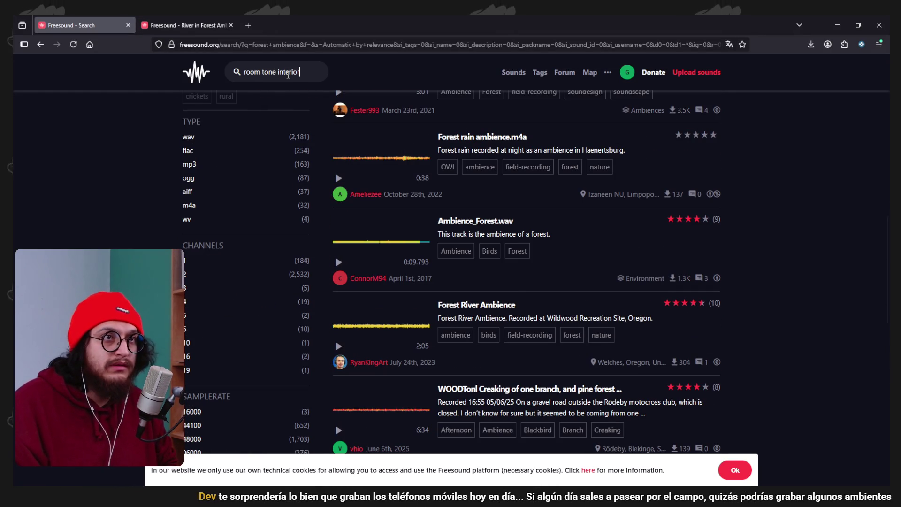
key(BackSpace)
key(BackSpace)
key(BackSpace)
text(exterior)
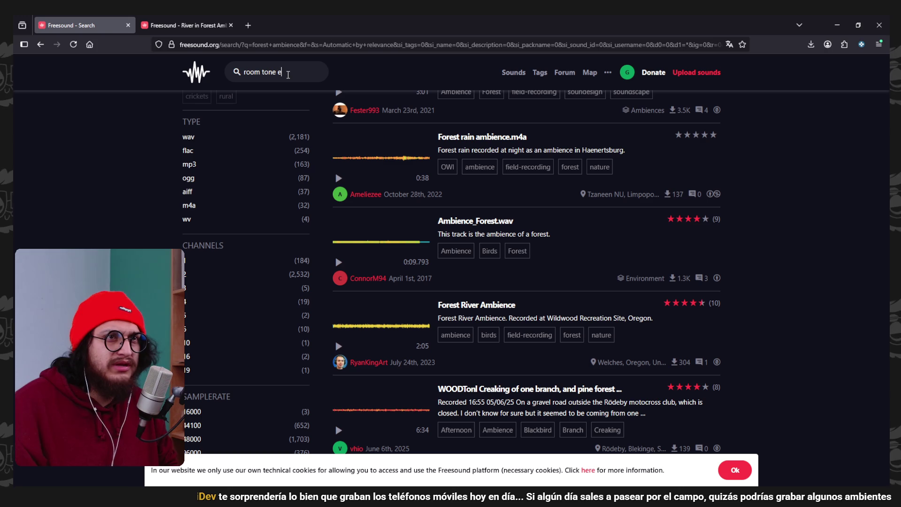
key(Return)
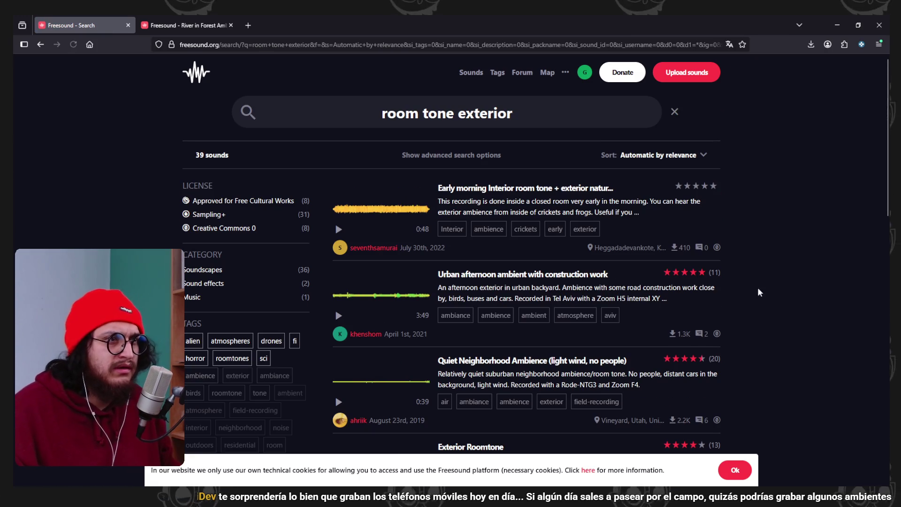
Scroll the results and stop the Interior Residential Area Ambiance preview
scroll(840, 290, down, 3)
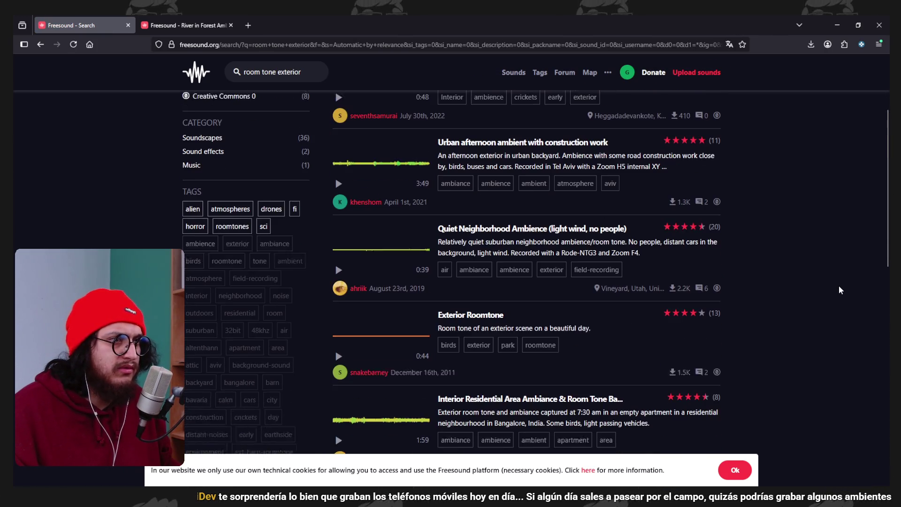
scroll(840, 290, down, 2)
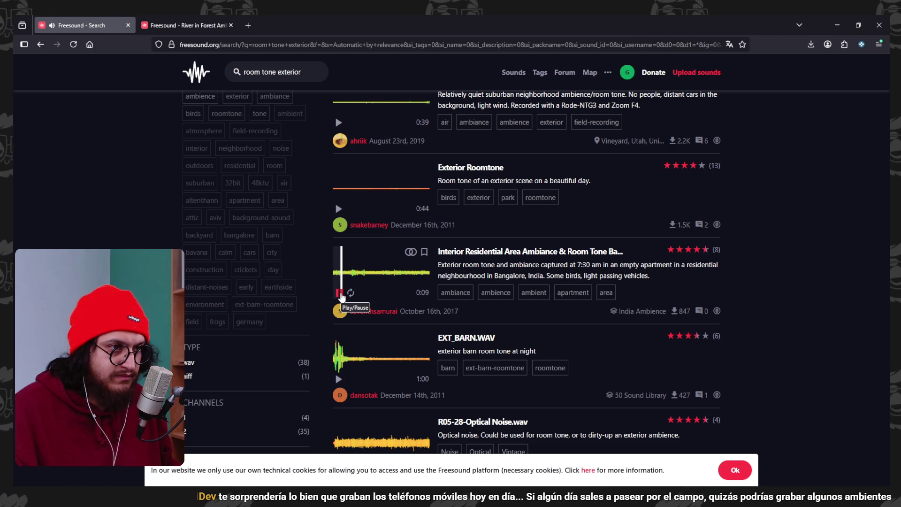
click(339, 293)
Audition R05-28-Optical Noise.wav and replay the Interior Residential Area Ambiance preview
scroll(423, 305, down, 3)
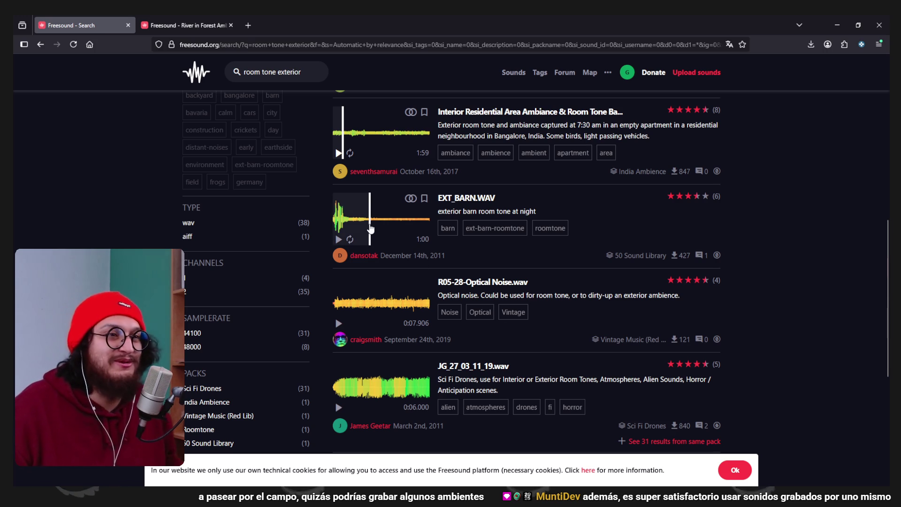
scroll(371, 229, down, 5)
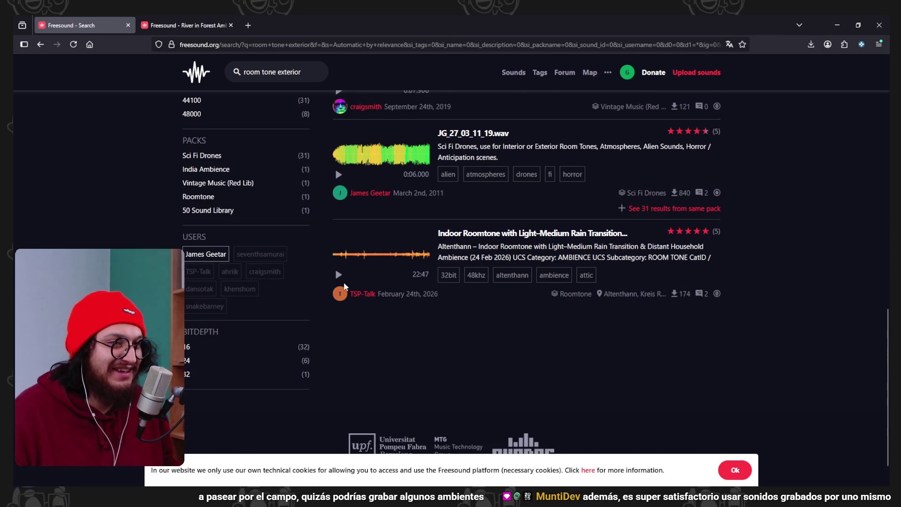
scroll(339, 279, up, 4)
scroll(341, 366, down, 2)
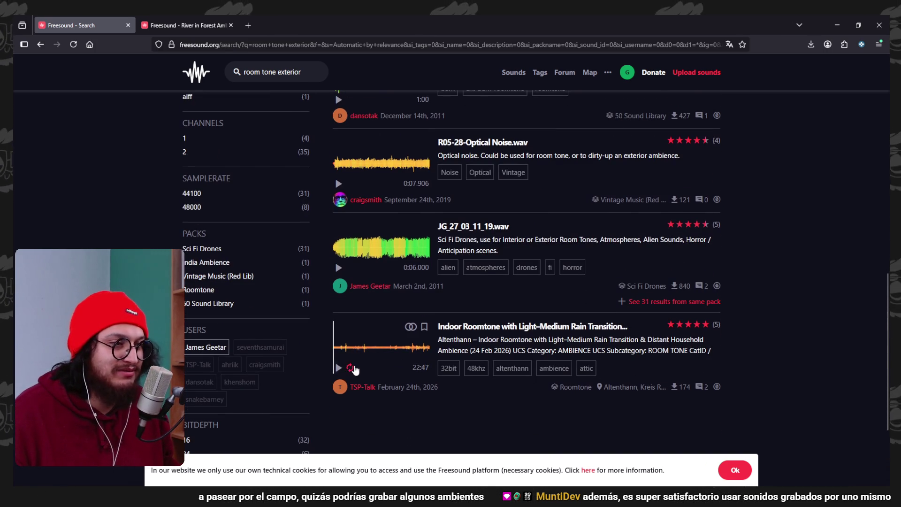
scroll(422, 352, up, 1)
scroll(374, 373, down, 1)
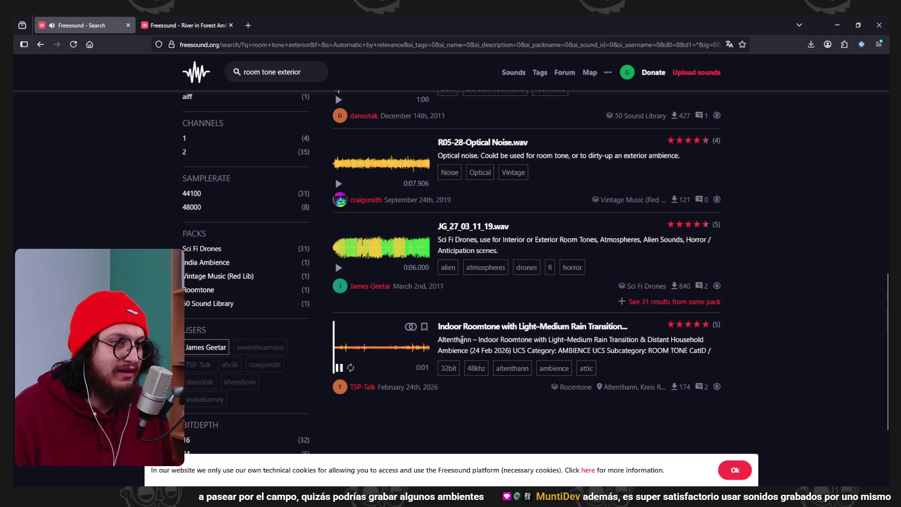
scroll(777, 292, up, 1)
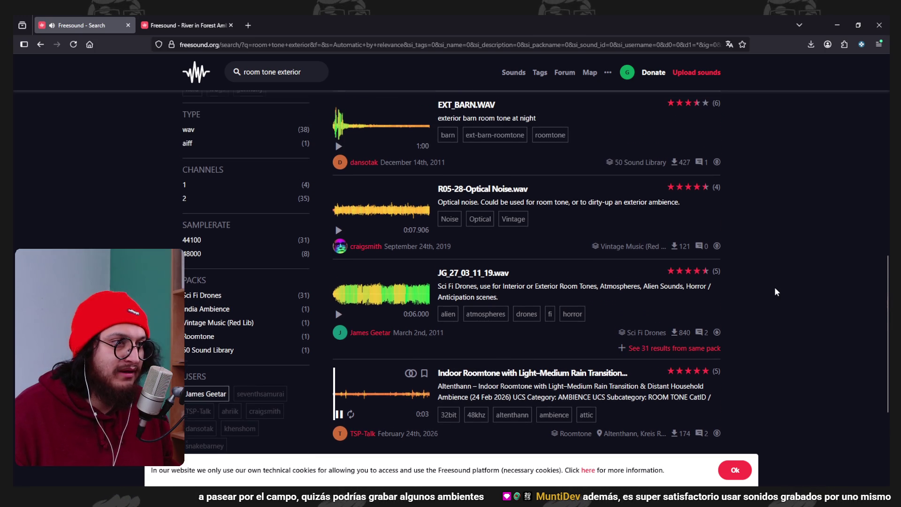
scroll(352, 338, up, 2)
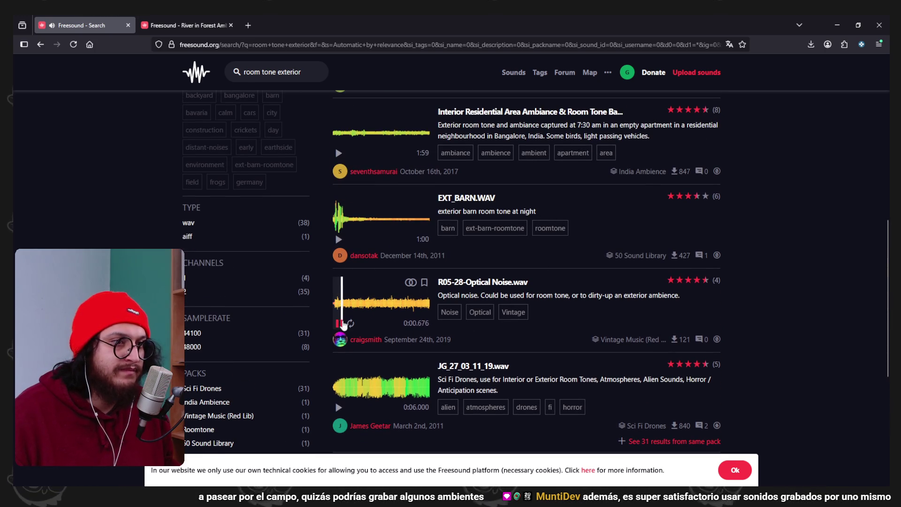
scroll(342, 324, up, 3)
click(338, 294)
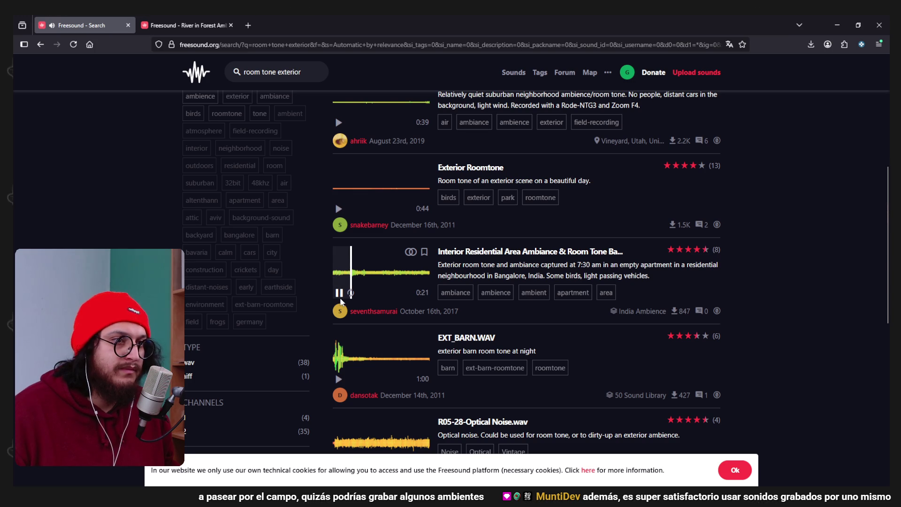
scroll(341, 296, up, 6)
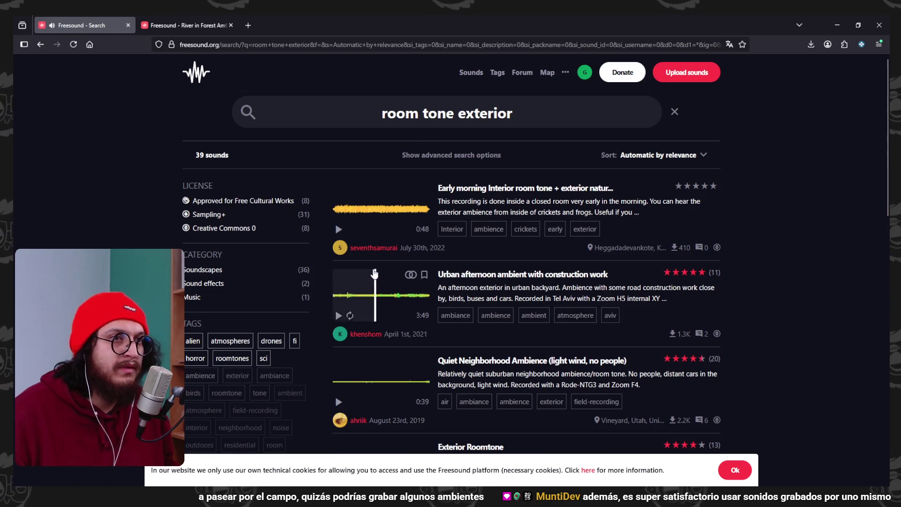
Change the search to 'forest room tone' and preview, then stop, Autumnal Ambient 24 Bits 48 Khz.wav
triple_click(452, 112)
text(forest)
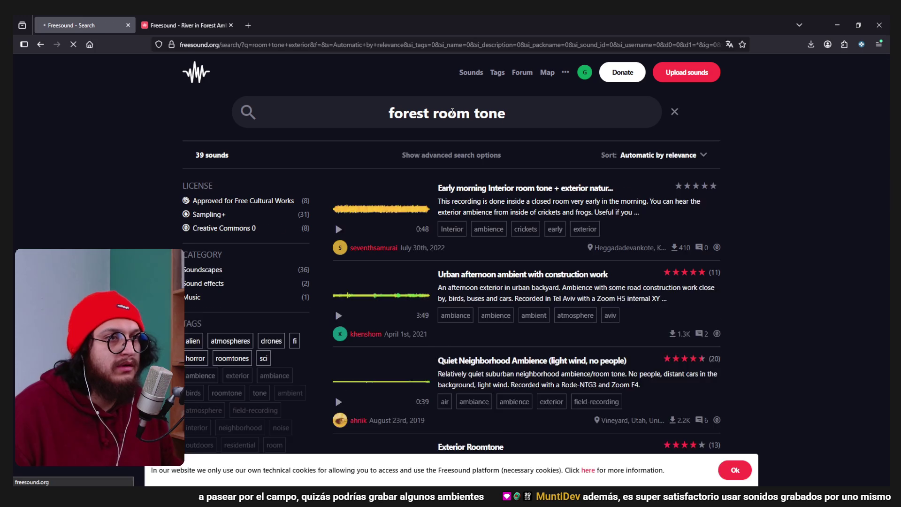
scroll(376, 272, down, 1)
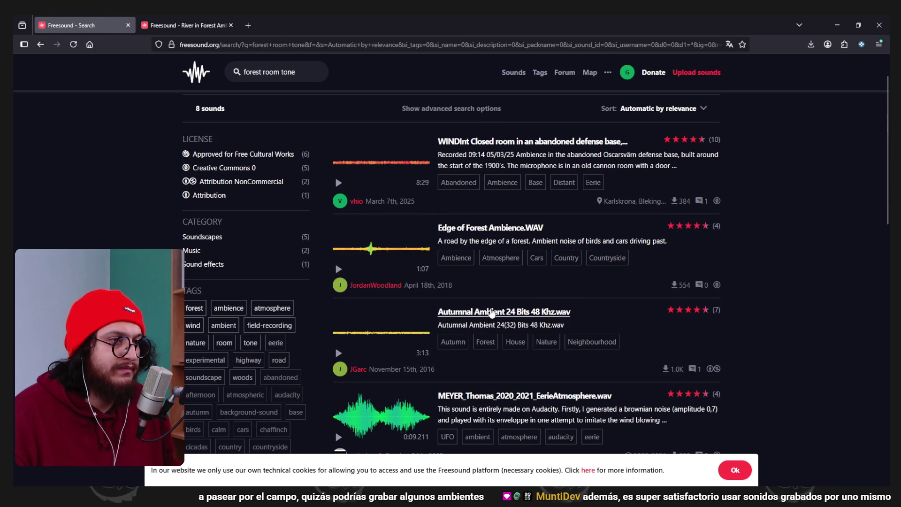
scroll(422, 314, down, 1)
click(338, 307)
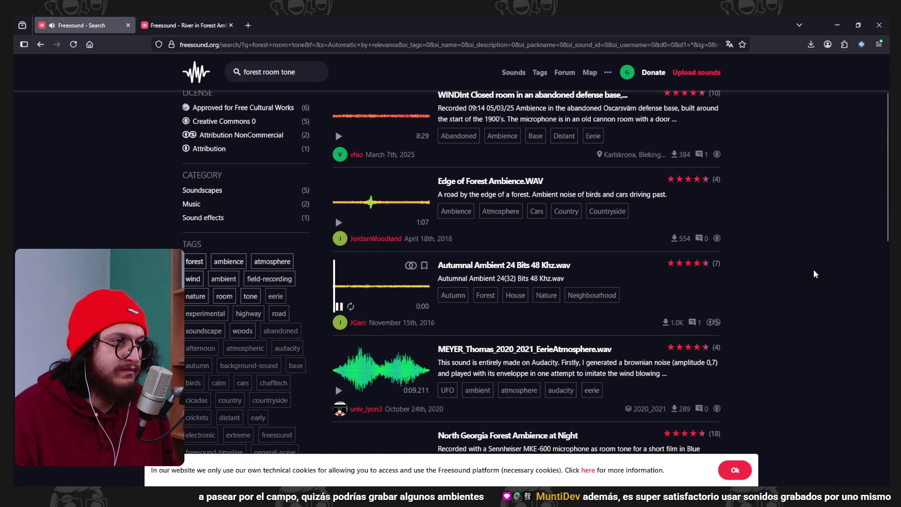
scroll(835, 256, down, 1)
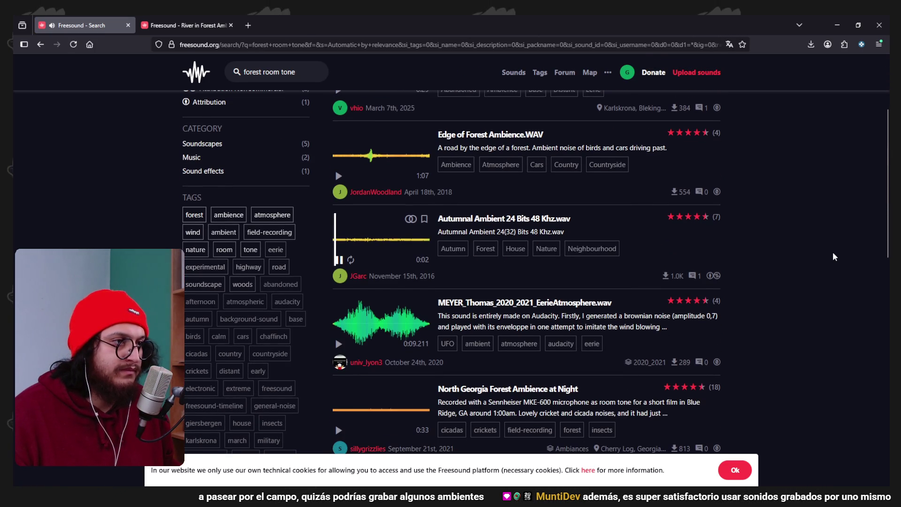
scroll(835, 256, up, 1)
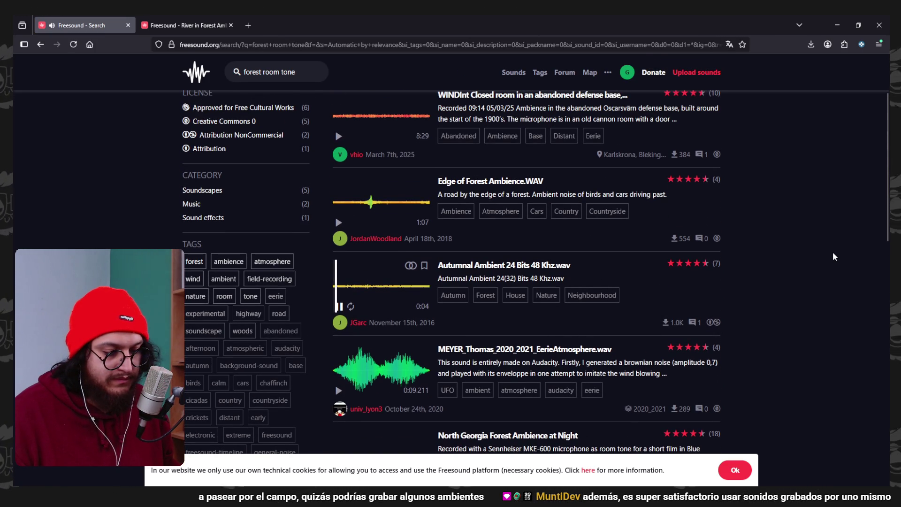
click(338, 308)
scroll(373, 242, up, 2)
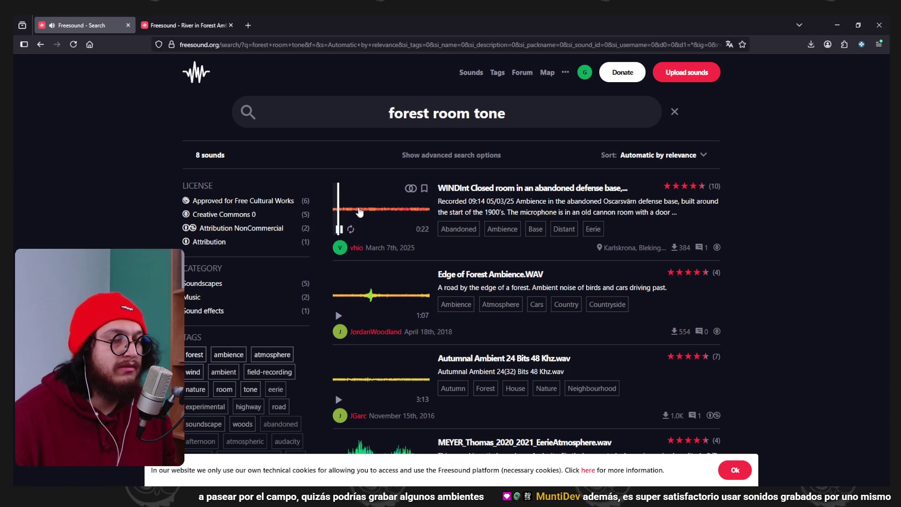
Open WINDInt in a new tab and preview Edge of Forest, Autumnal Ambient and forest March 7am
middle_click(539, 193)
scroll(798, 259, down, 1)
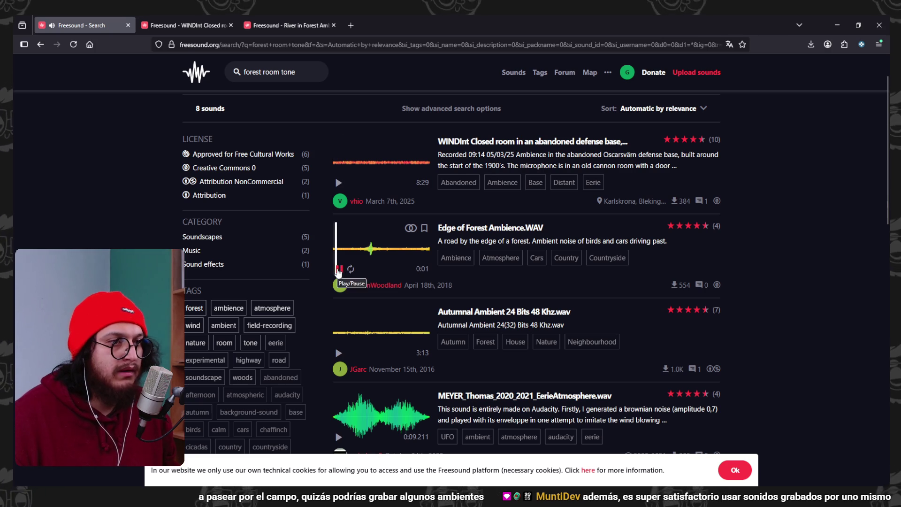
click(340, 271)
scroll(338, 274, down, 1)
scroll(338, 274, down, 1)
click(339, 260)
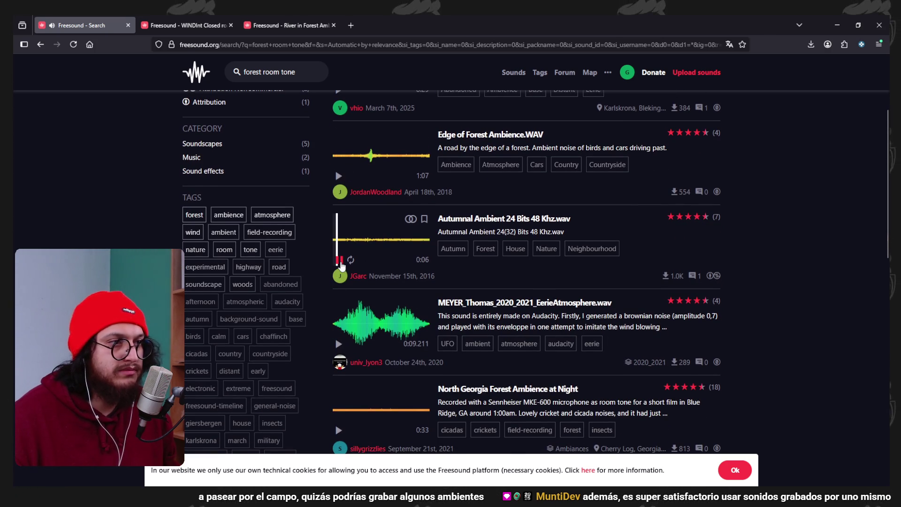
scroll(362, 296, down, 1)
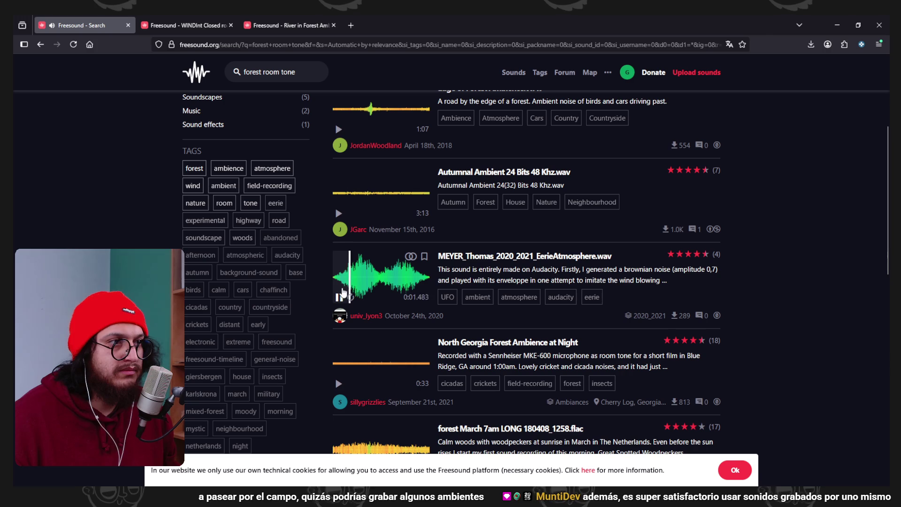
scroll(340, 287, down, 3)
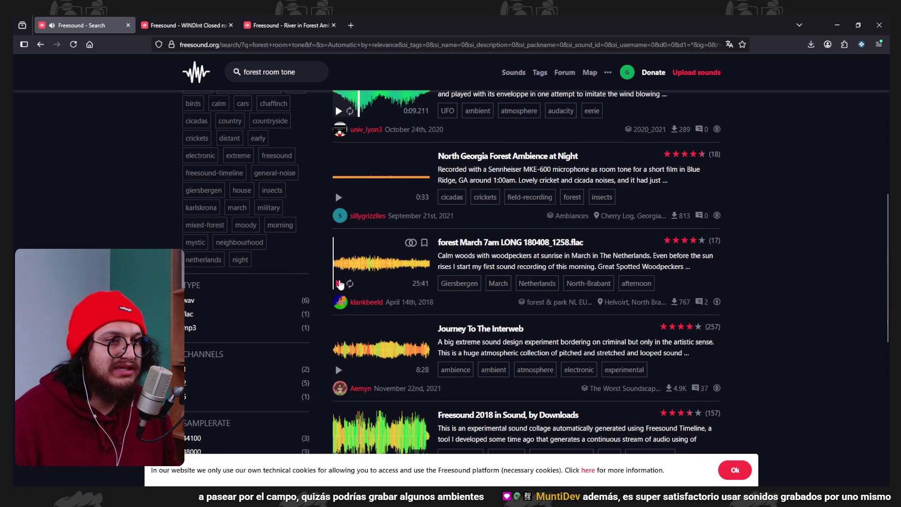
click(339, 283)
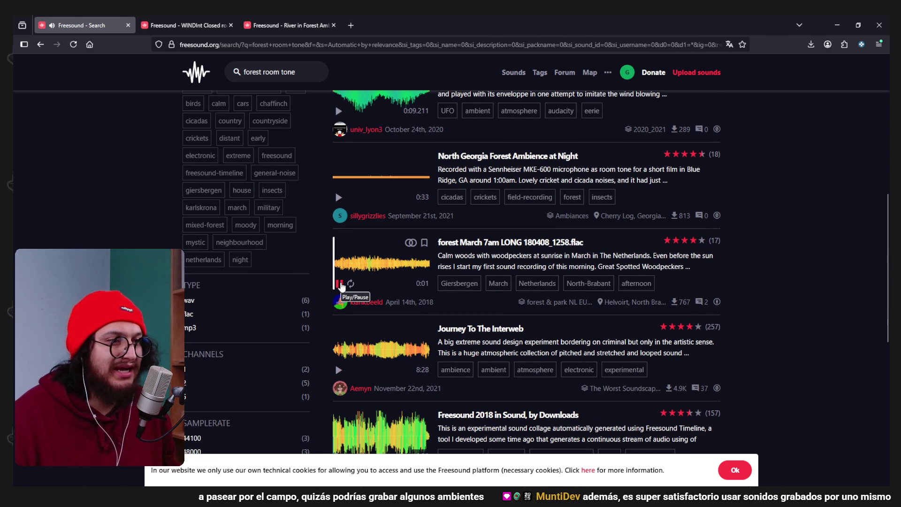
scroll(341, 286, down, 3)
Search 'water ambience' and open the Flowing Water recording in a new tab
scroll(306, 82, up, 12)
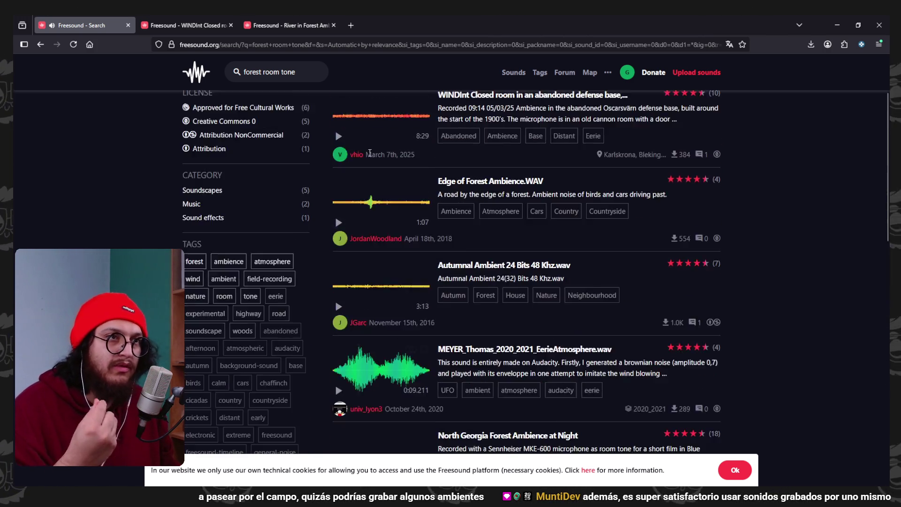
triple_click(477, 122)
text(wate)
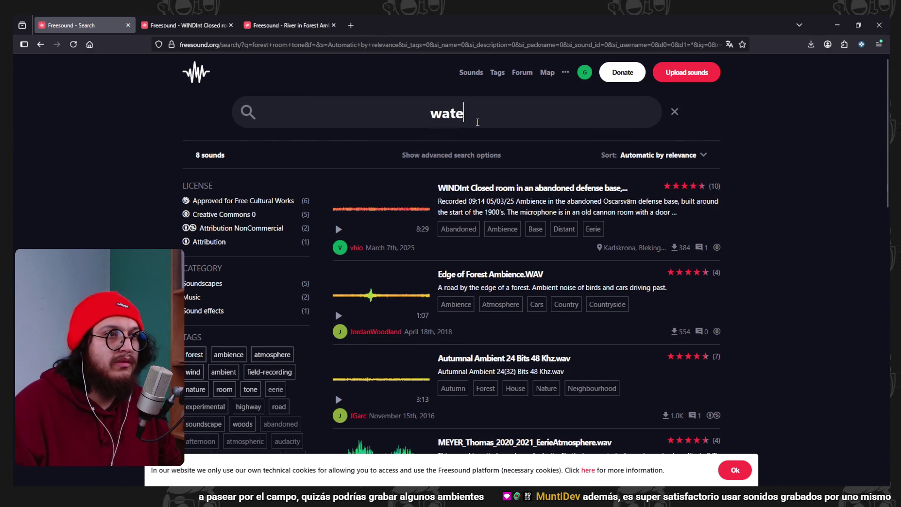
text(r ambience)
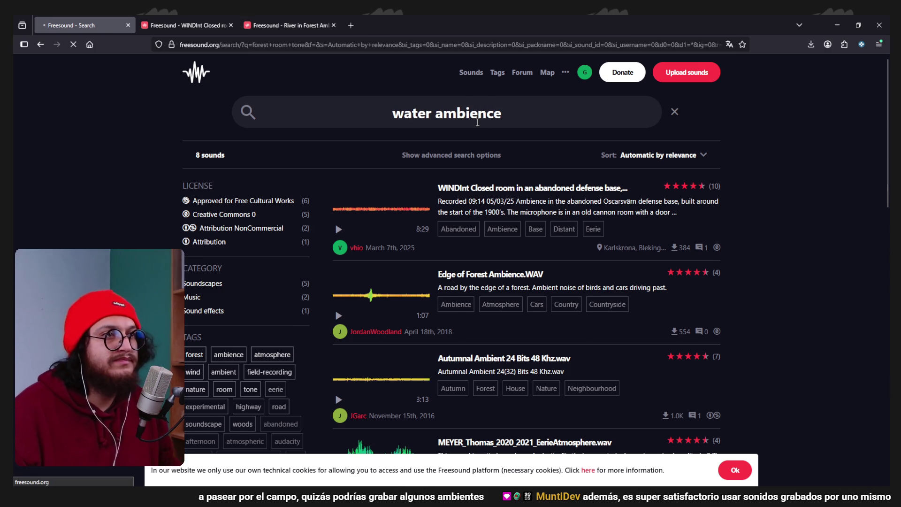
scroll(796, 255, down, 1)
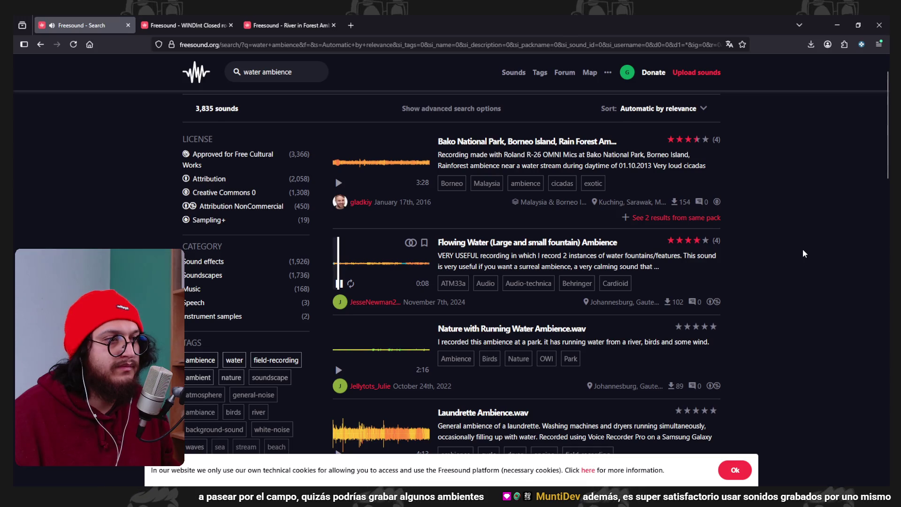
scroll(576, 276, up, 2)
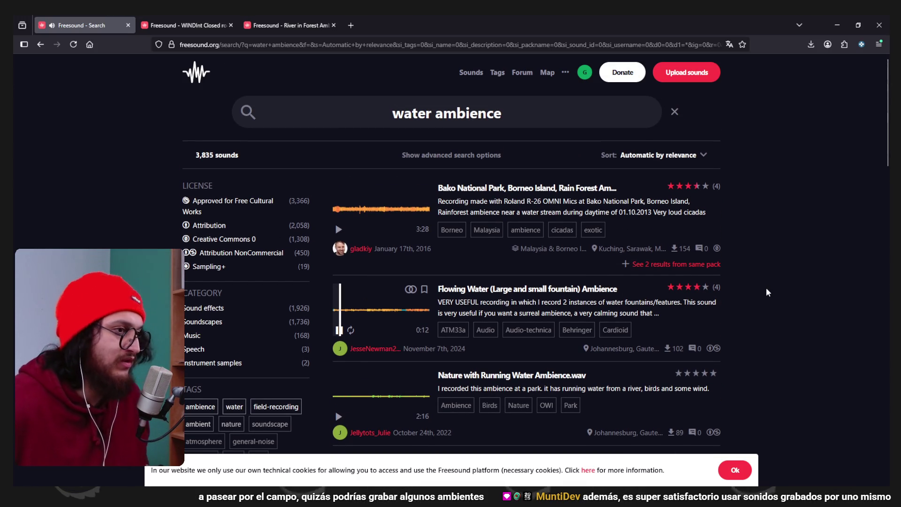
middle_click(605, 289)
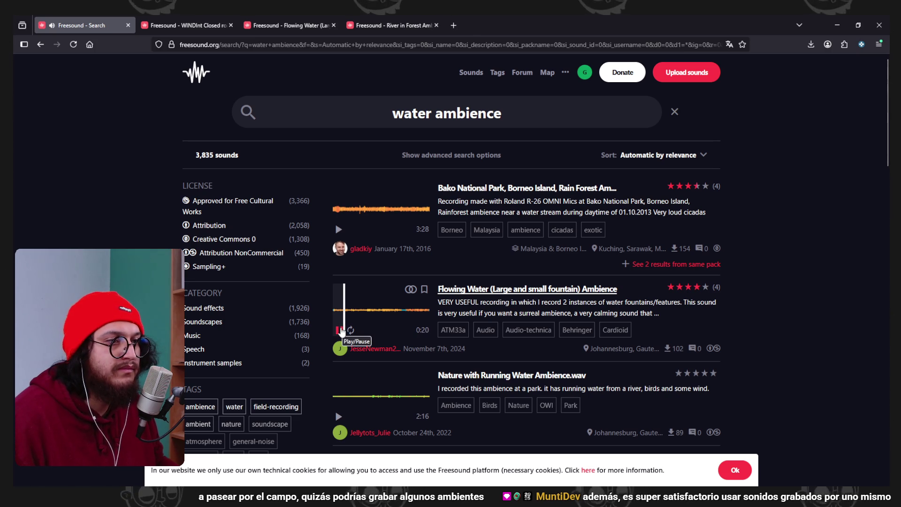
click(341, 332)
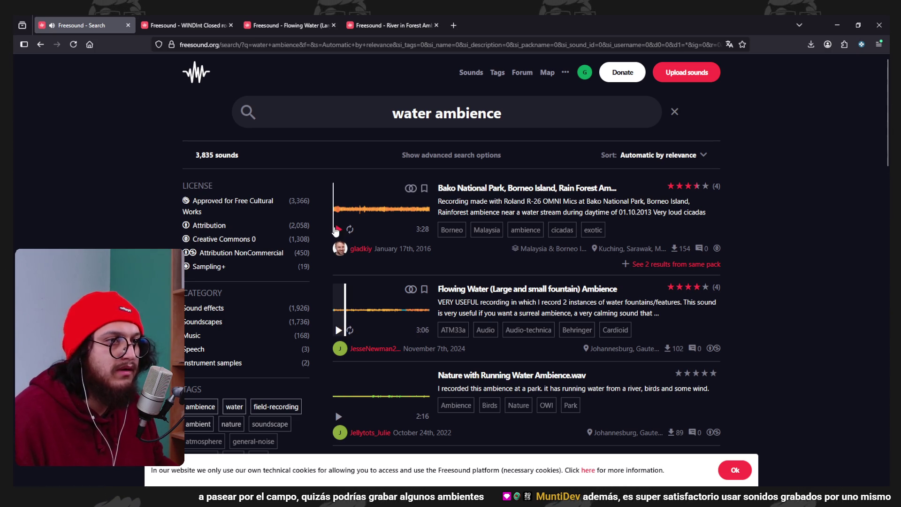
Preview Bako National Park rainforest, Nature with Running Water, Laundrette Ambience and Australia near water 02
click(338, 229)
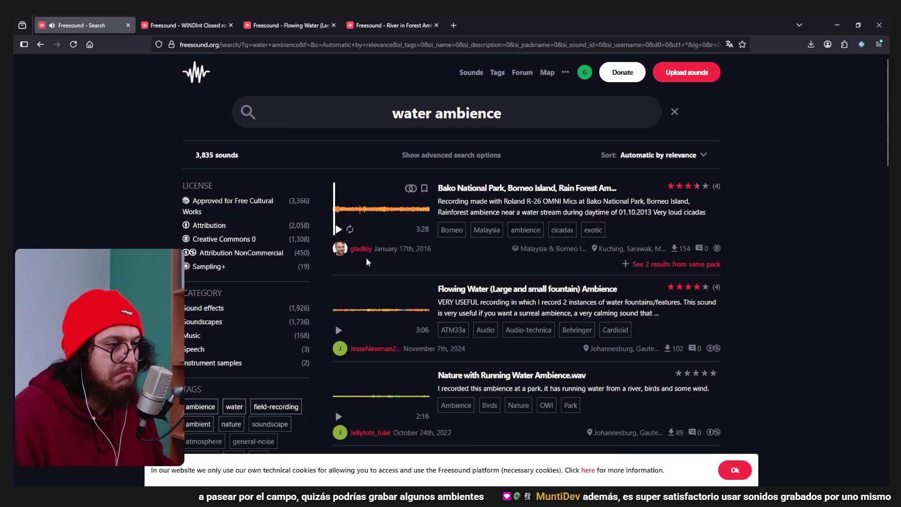
scroll(367, 262, down, 3)
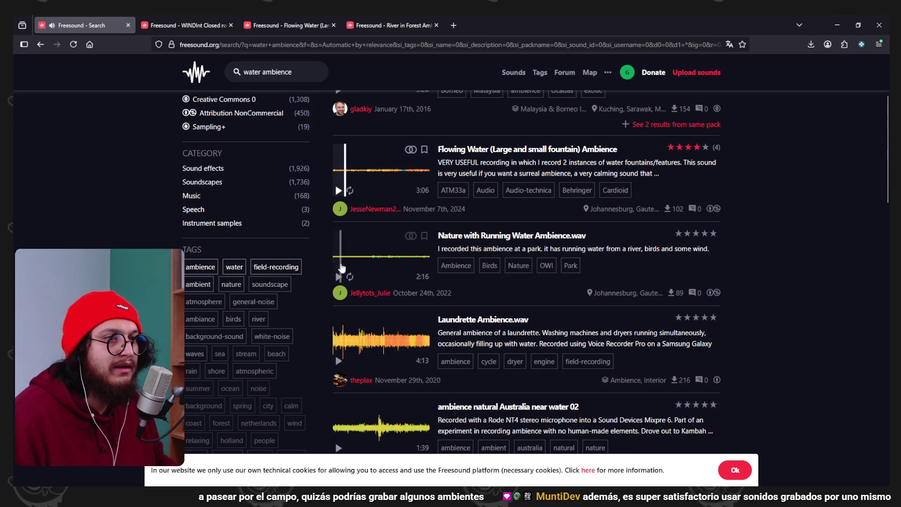
click(338, 276)
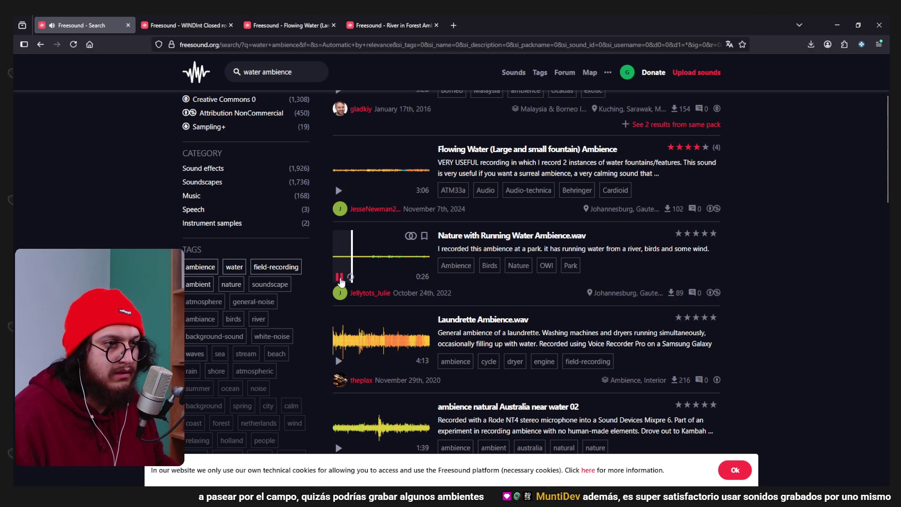
scroll(341, 282, down, 2)
click(337, 269)
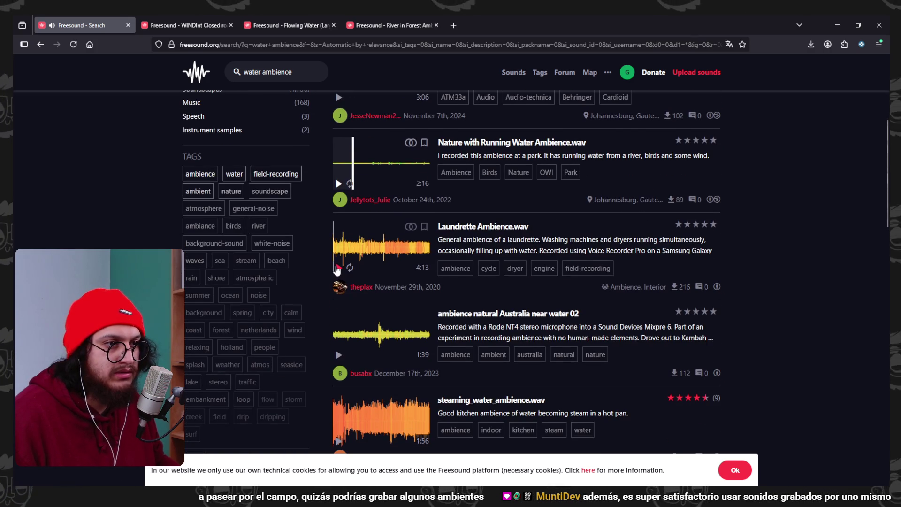
scroll(338, 268, down, 2)
click(339, 266)
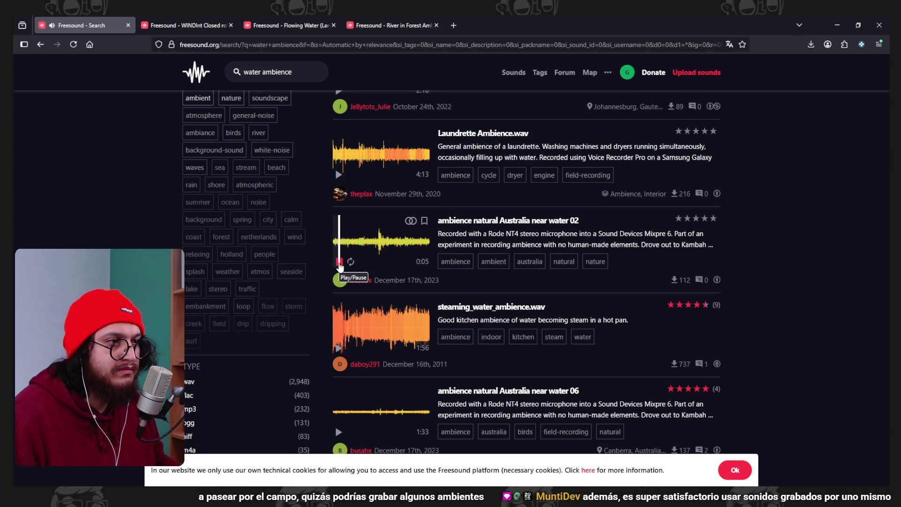
click(340, 263)
Preview Australia near water 06, 03 and 04, then Black Sea Pebble Beach Ambience
scroll(499, 310, down, 1)
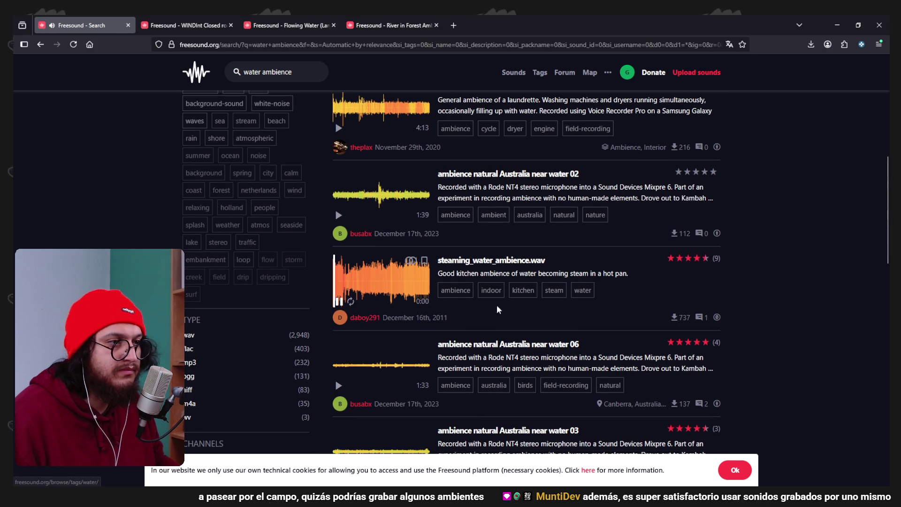
scroll(378, 312, down, 2)
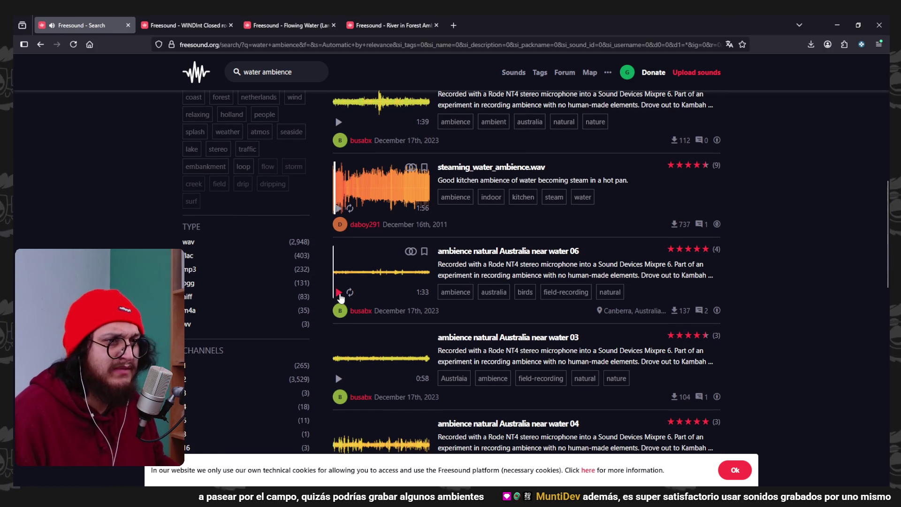
click(339, 292)
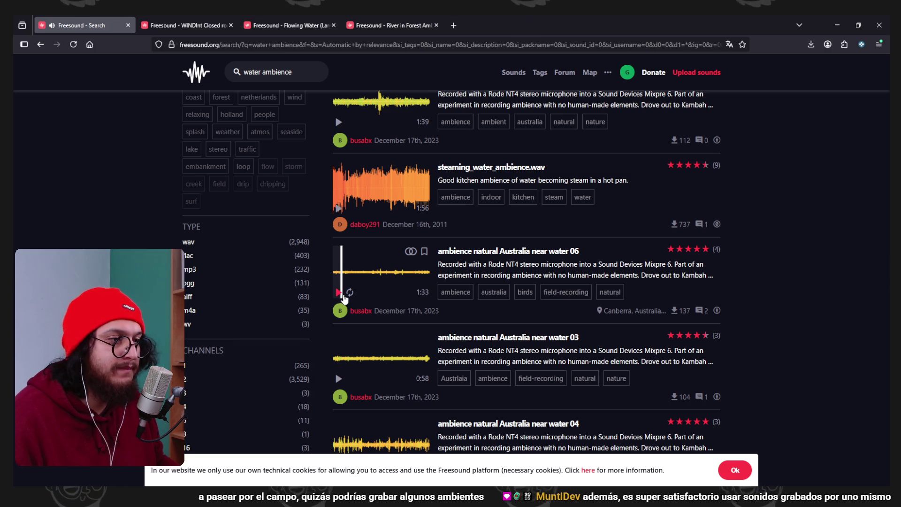
scroll(344, 298, down, 1)
click(339, 333)
scroll(338, 334, down, 2)
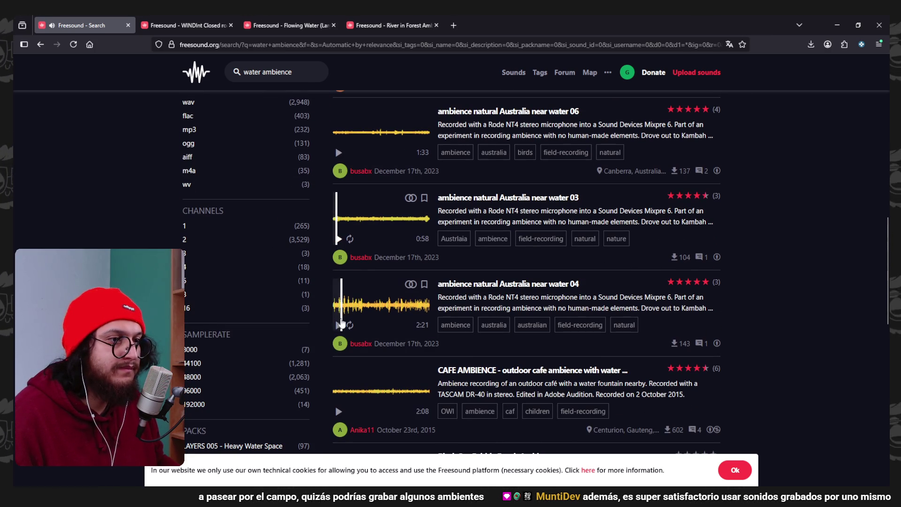
click(339, 325)
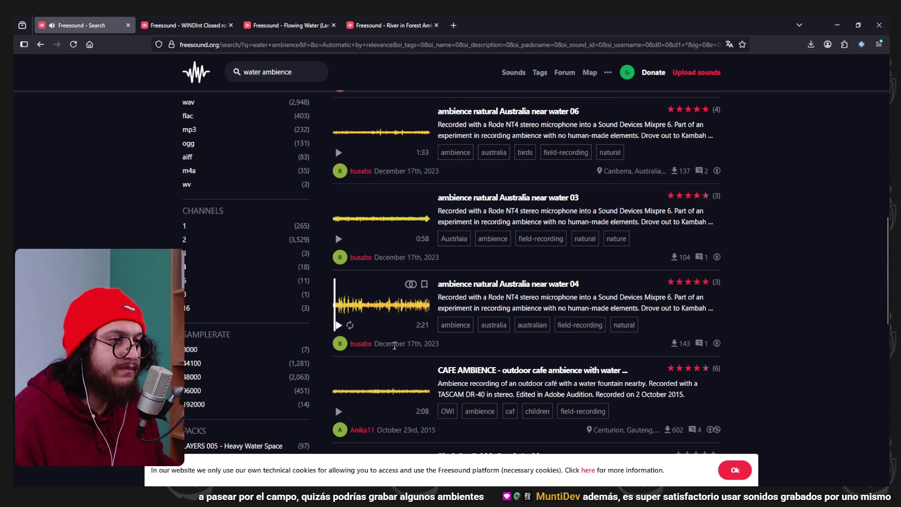
scroll(394, 345, down, 4)
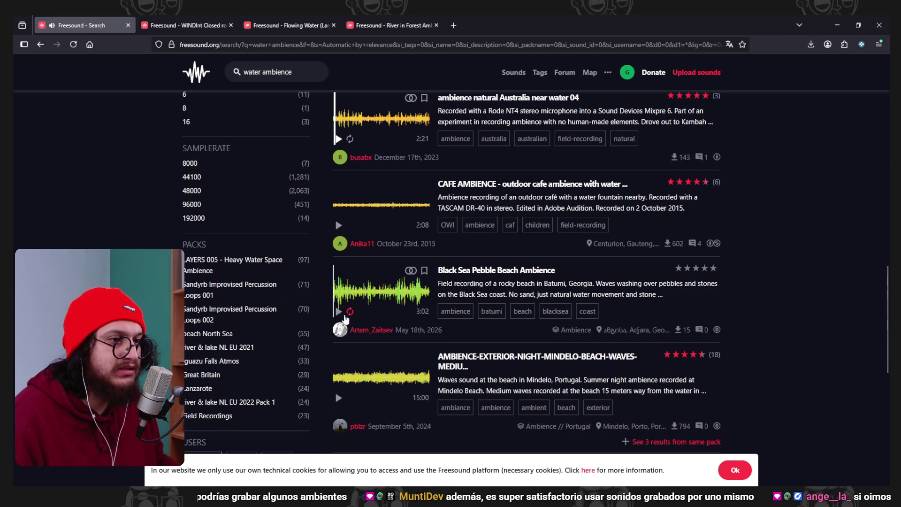
click(338, 311)
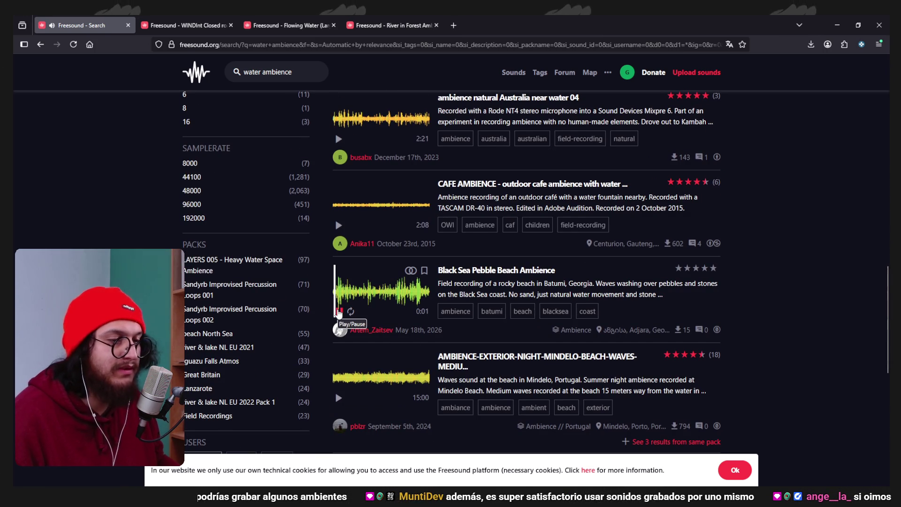
click(338, 312)
scroll(396, 330, down, 4)
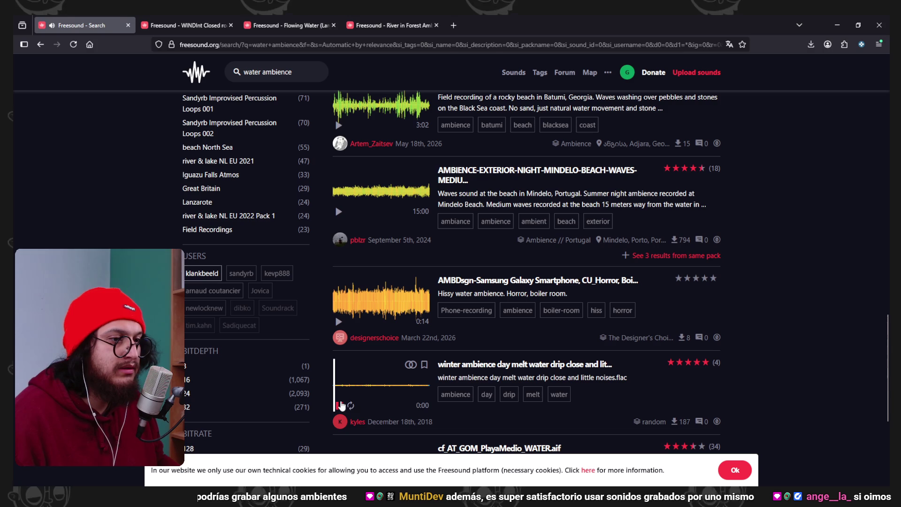
scroll(394, 390, down, 2)
scroll(433, 377, down, 1)
text(quiet)
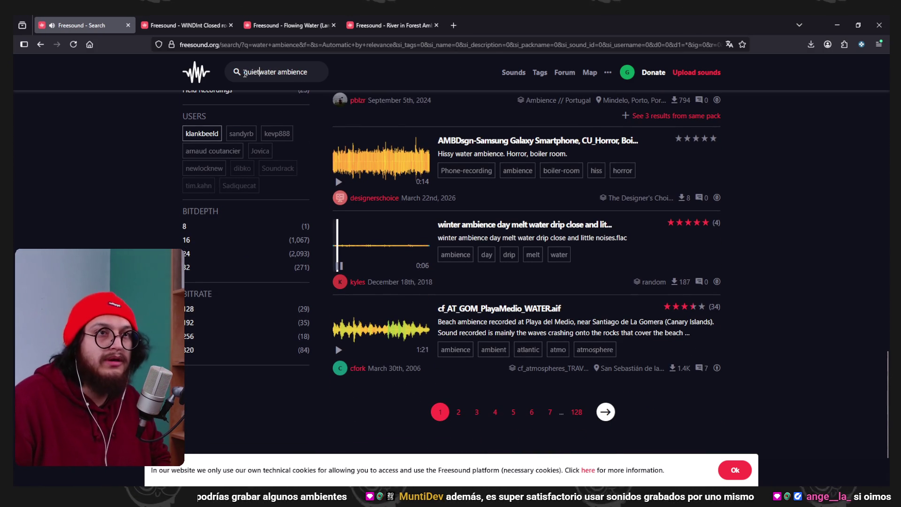
Search Freesound for 'quiet water ambience' and audition the Atmo_Celler and Ambience in the kitchen previews
key(Return)
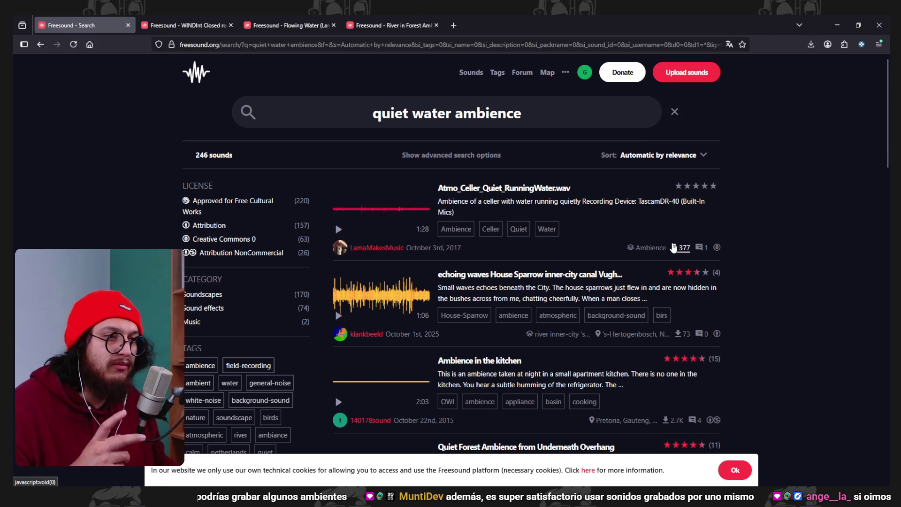
scroll(731, 257, down, 1)
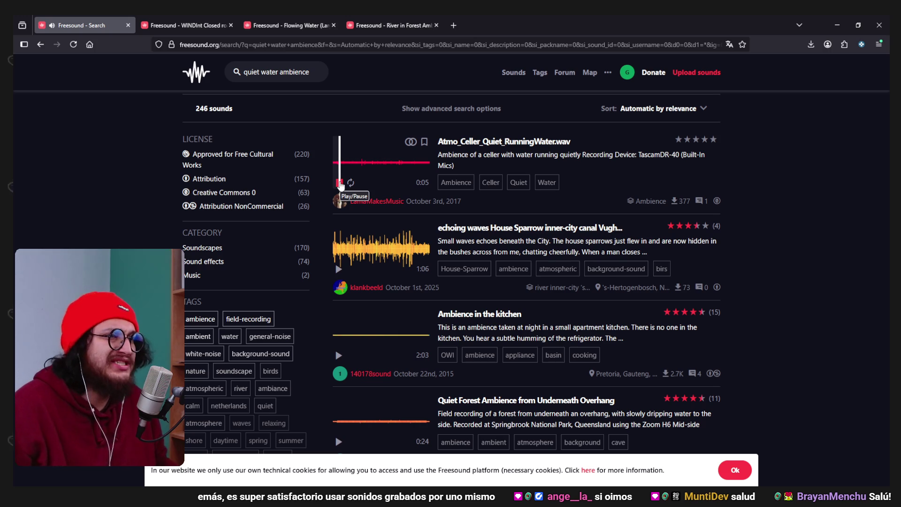
click(339, 182)
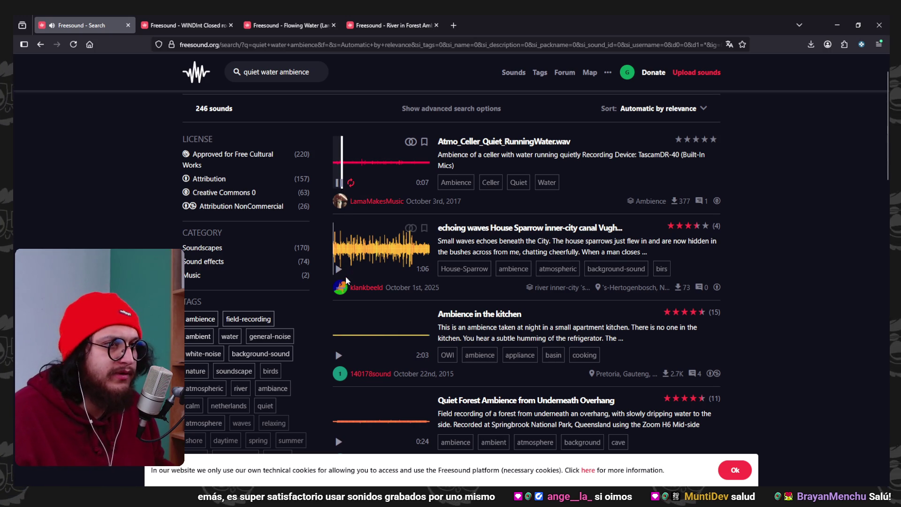
click(338, 355)
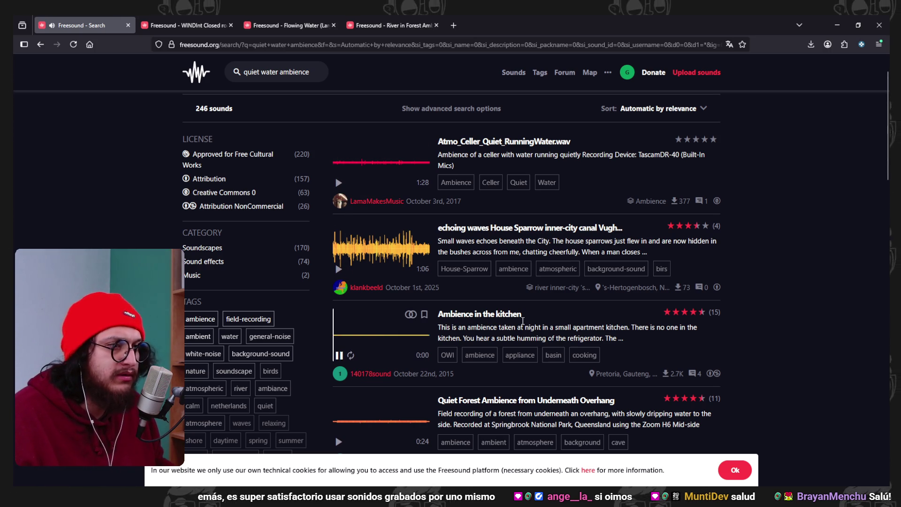
scroll(357, 348, down, 1)
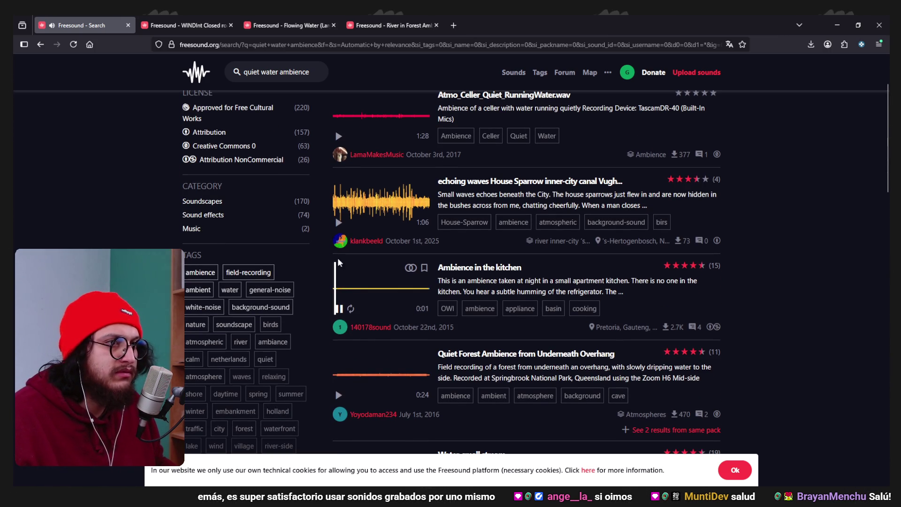
scroll(400, 291, down, 1)
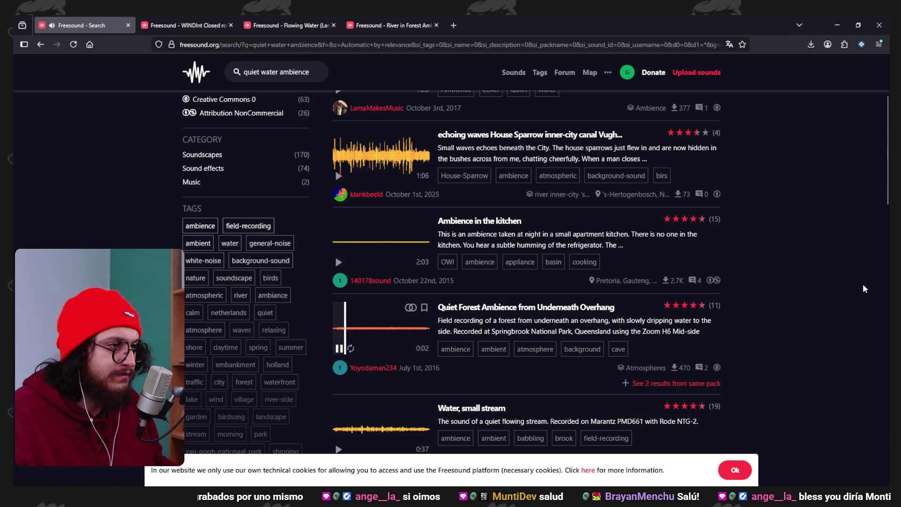
key(alt+Tab)
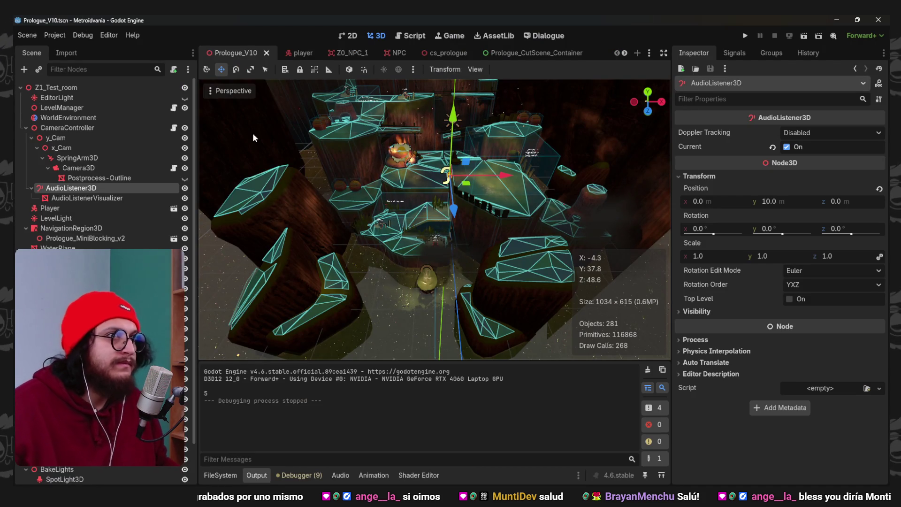
Hide the cyan editor overlays in Godot's 3D viewport, then zoom in and pan across the level
click(250, 91)
click(253, 301)
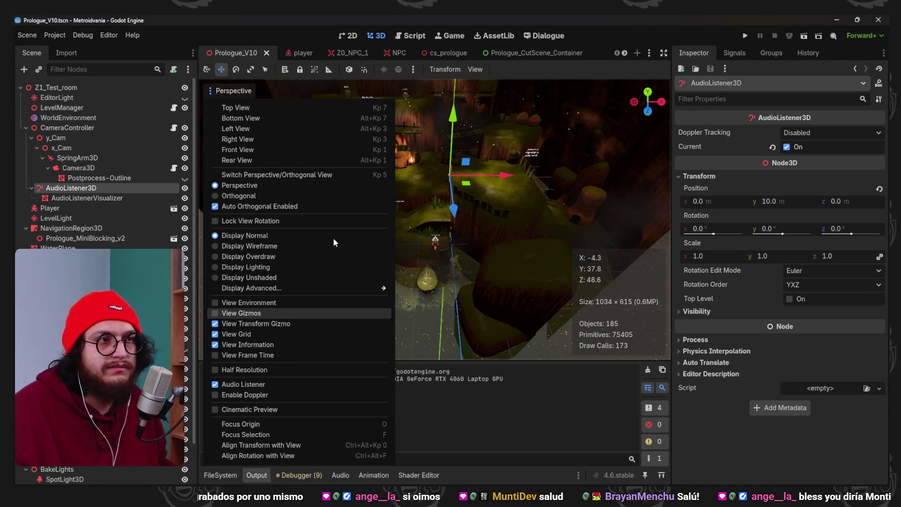
click(570, 29)
scroll(562, 164, up, 5)
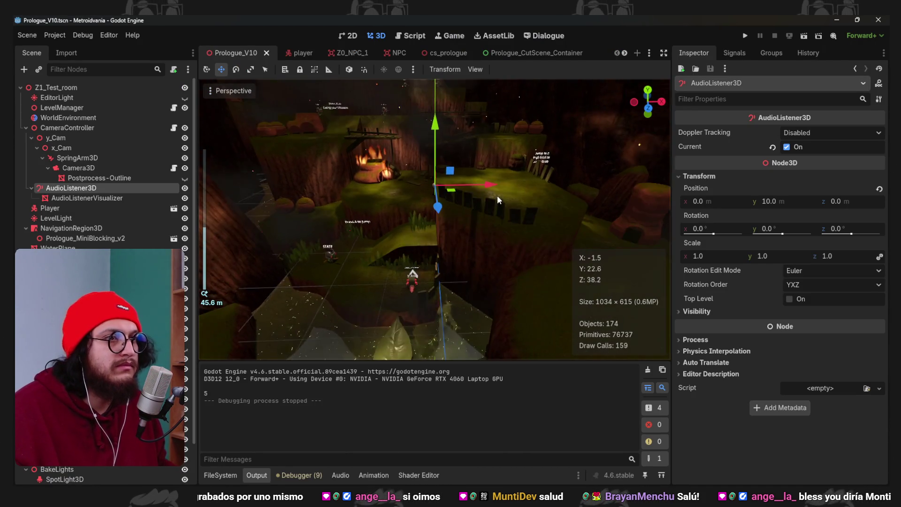
drag(497, 181, 512, 170)
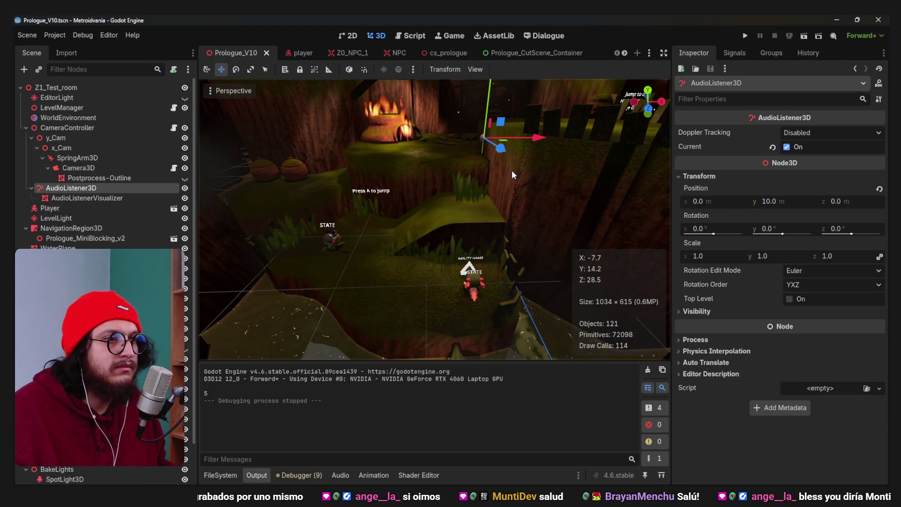
key(alt+Tab)
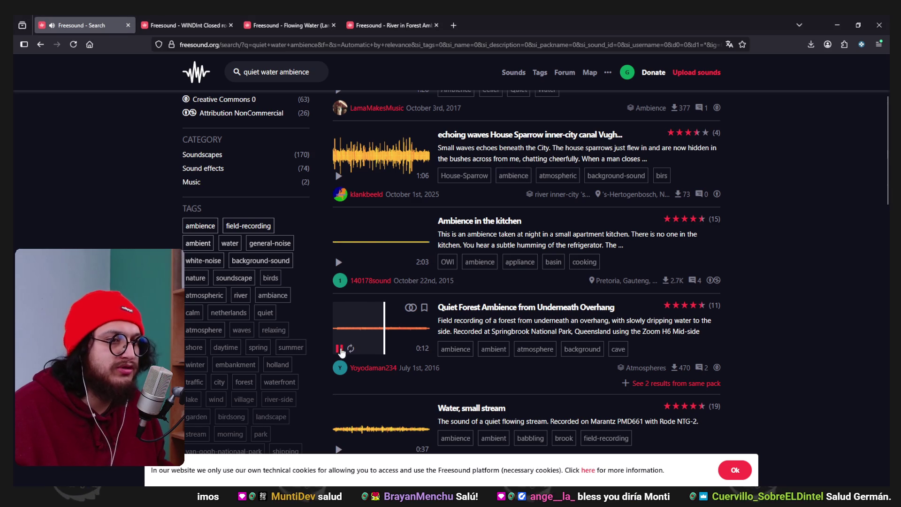
Preview Water, small stream and Gavdos_Port_AmbDepuisQuai, then open Gavdos_Port_AmbDepuisQuai in a new tab
scroll(351, 311, down, 3)
click(339, 310)
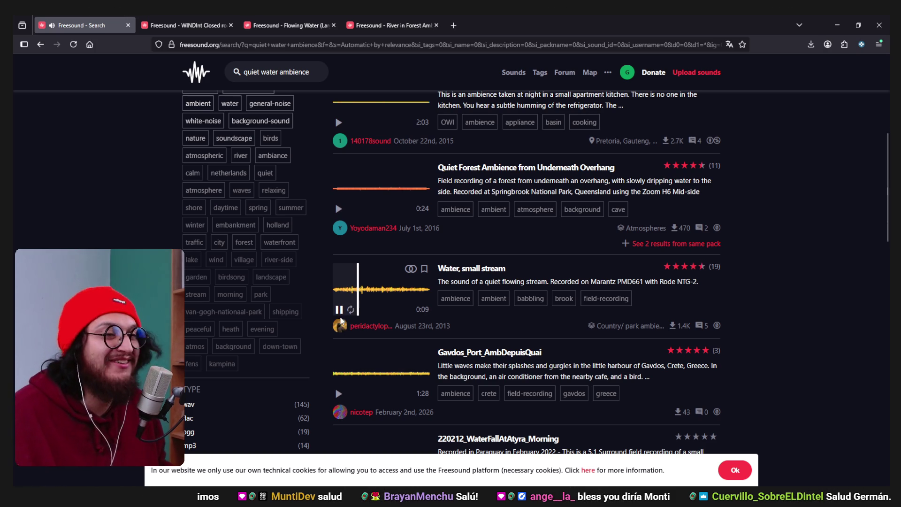
scroll(340, 310, down, 2)
click(339, 302)
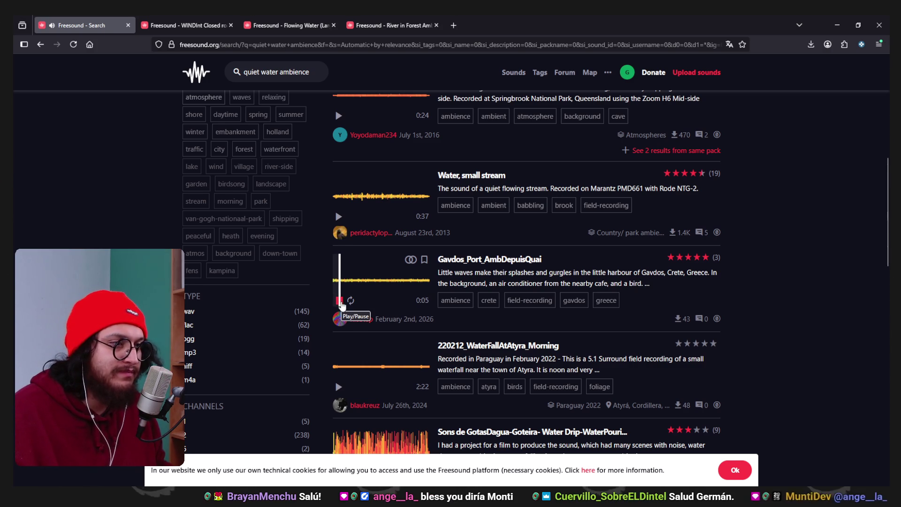
scroll(341, 305, down, 1)
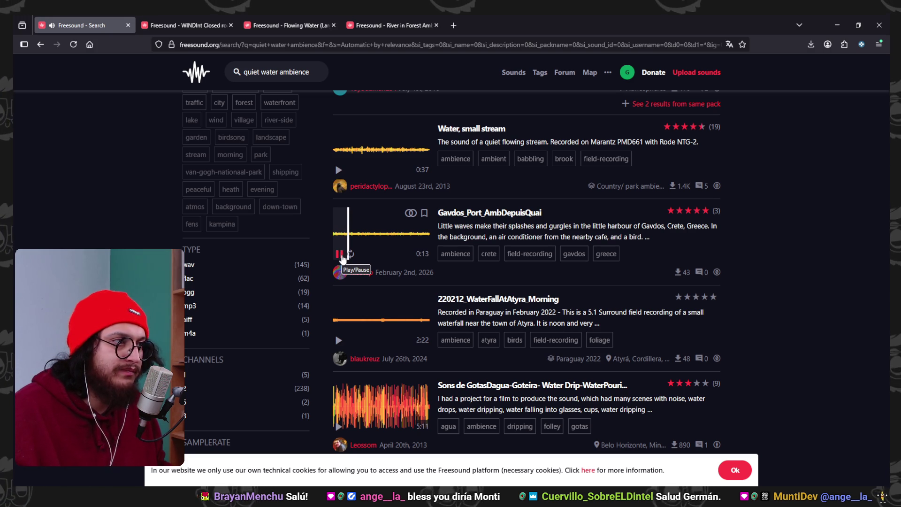
click(340, 255)
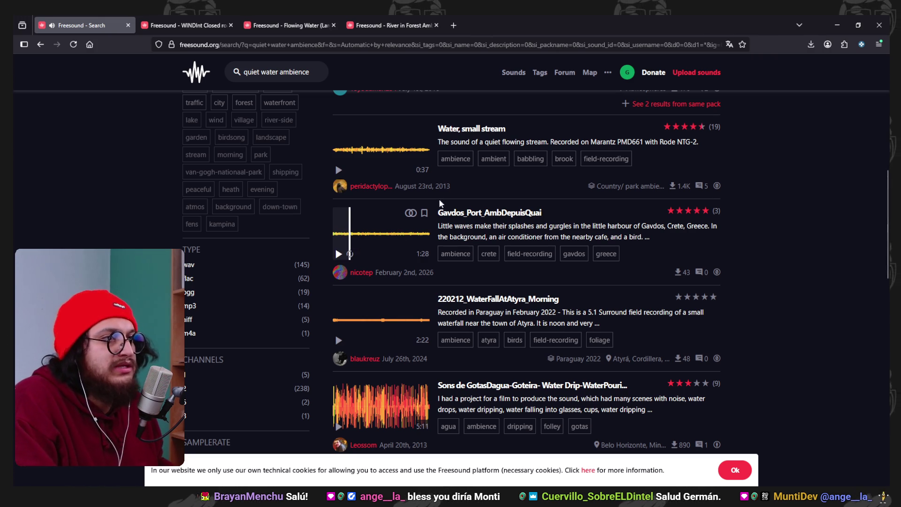
middle_click(453, 213)
Preview the [Synth pad] deep ambience and Ambience Water Seine Paris City sounds
scroll(436, 244, down, 2)
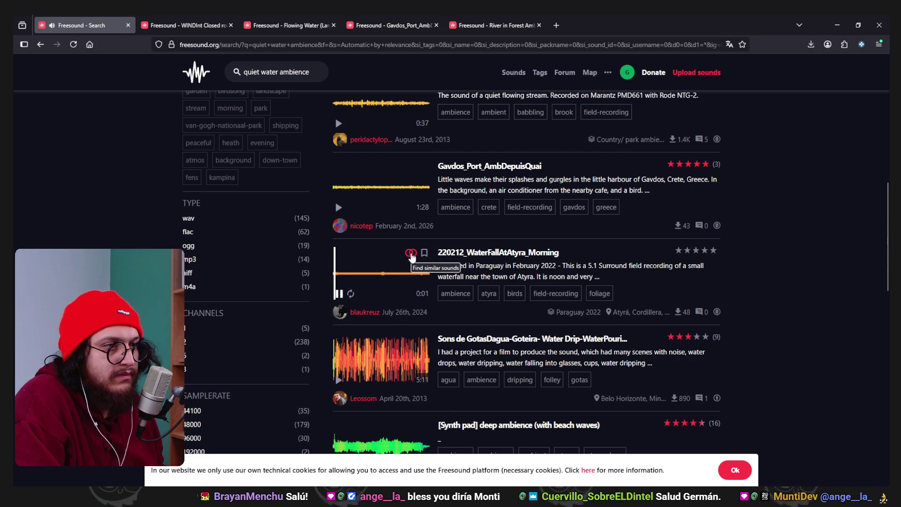
scroll(340, 207, down, 2)
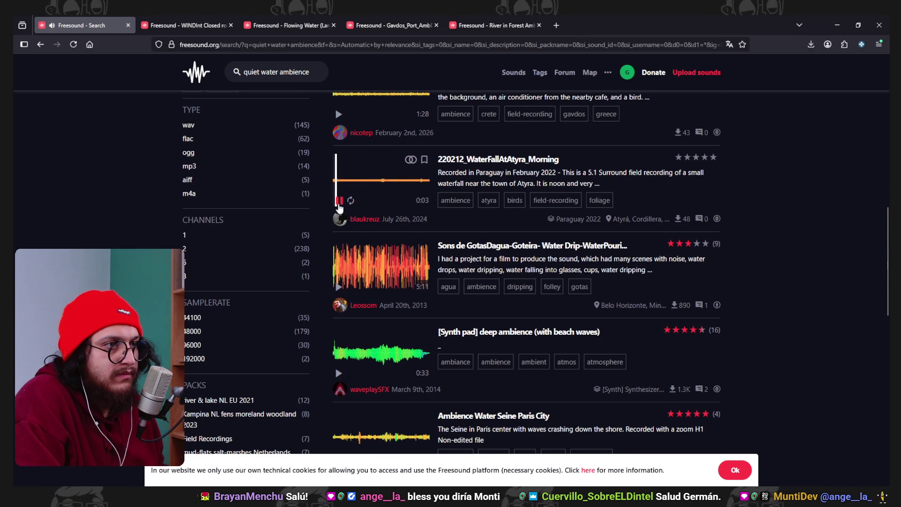
scroll(353, 248, down, 1)
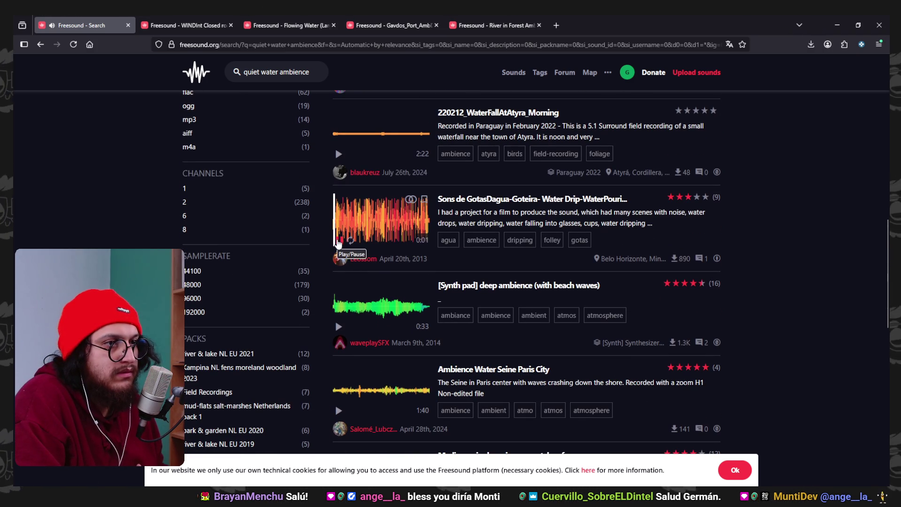
click(338, 326)
scroll(340, 334, down, 1)
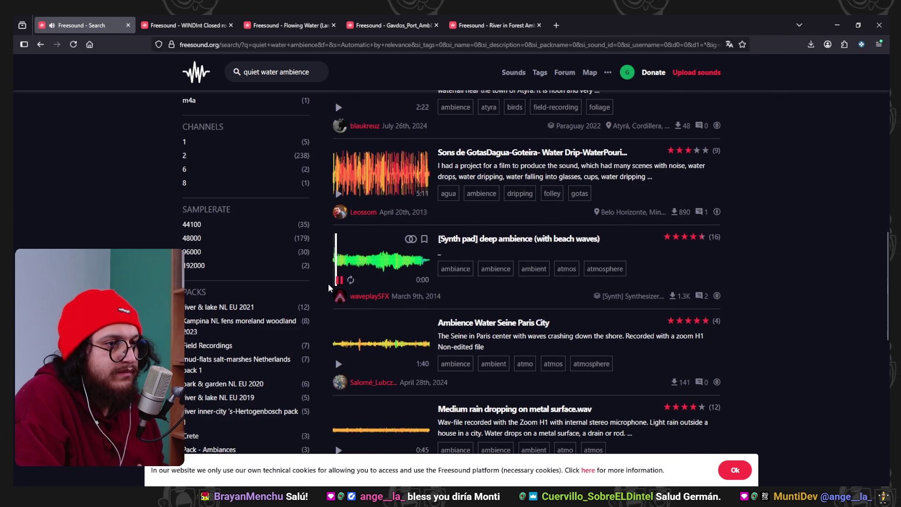
click(338, 281)
scroll(364, 312, down, 1)
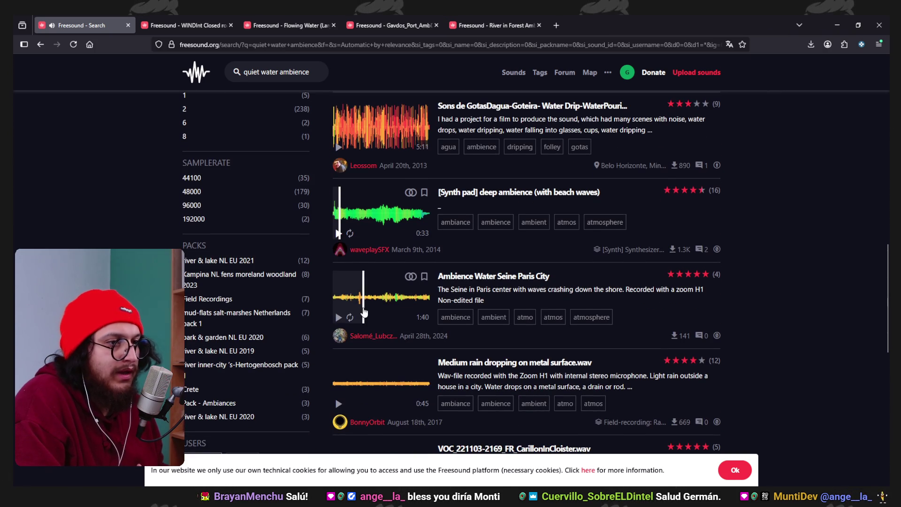
click(338, 318)
Preview Fountain Lavoir, CarillonInCloister from about 0:18, Forest after winter and divide lake.flac
scroll(338, 319, down, 2)
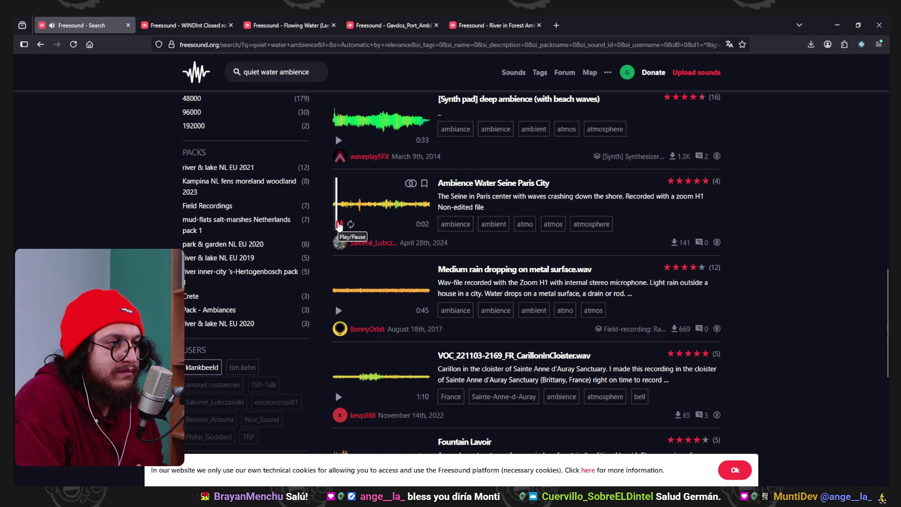
scroll(339, 328, down, 2)
click(338, 390)
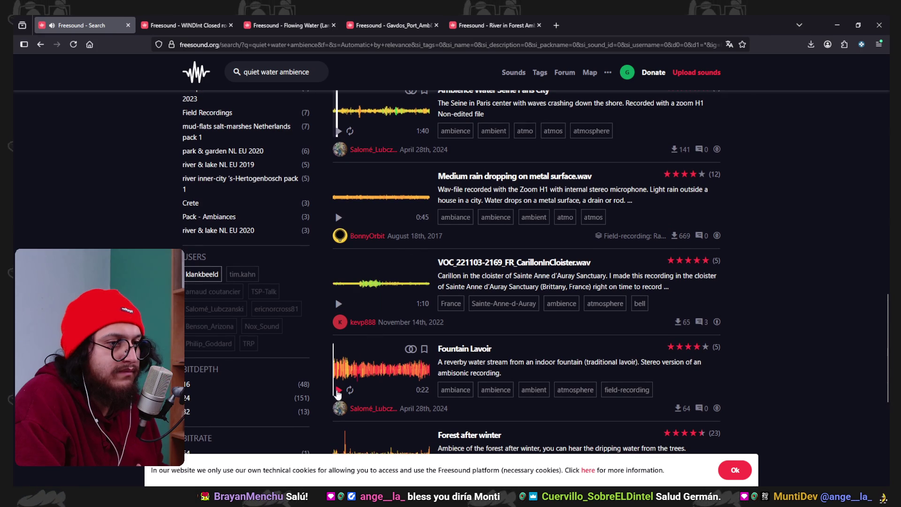
scroll(338, 394, down, 2)
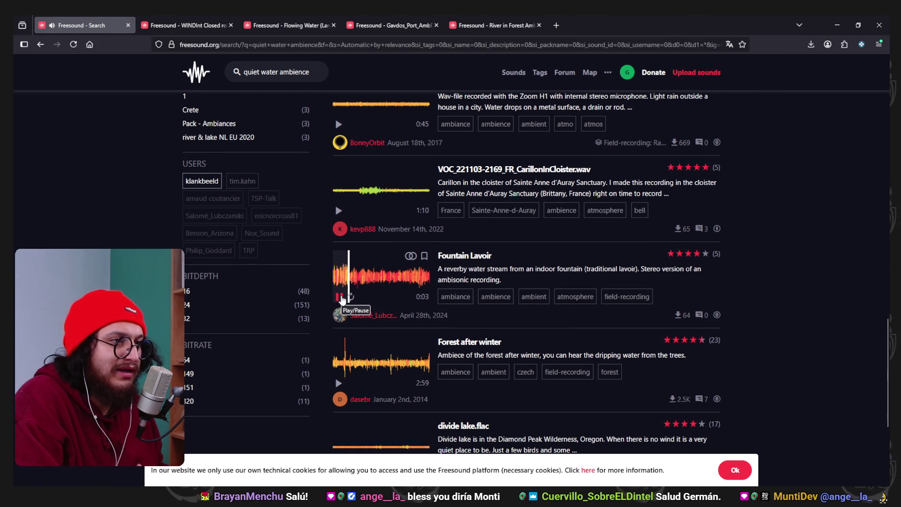
click(339, 210)
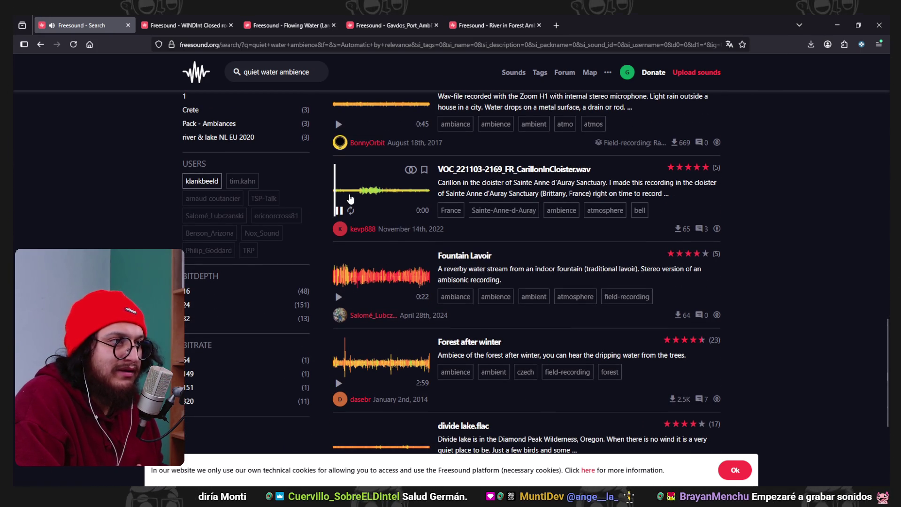
click(359, 192)
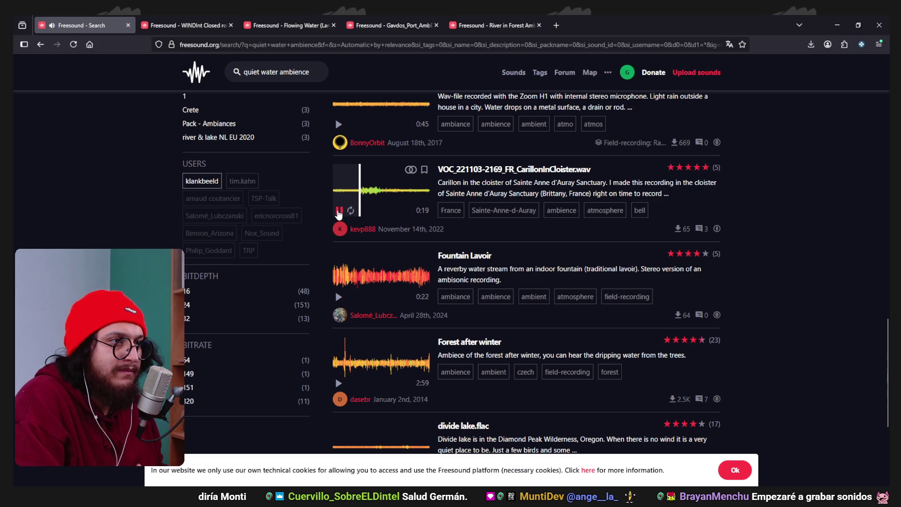
scroll(345, 244, down, 3)
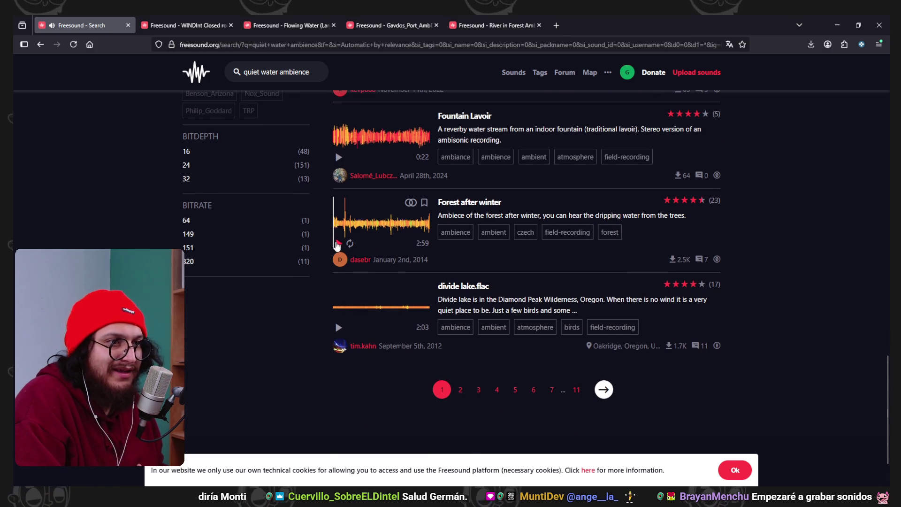
click(338, 243)
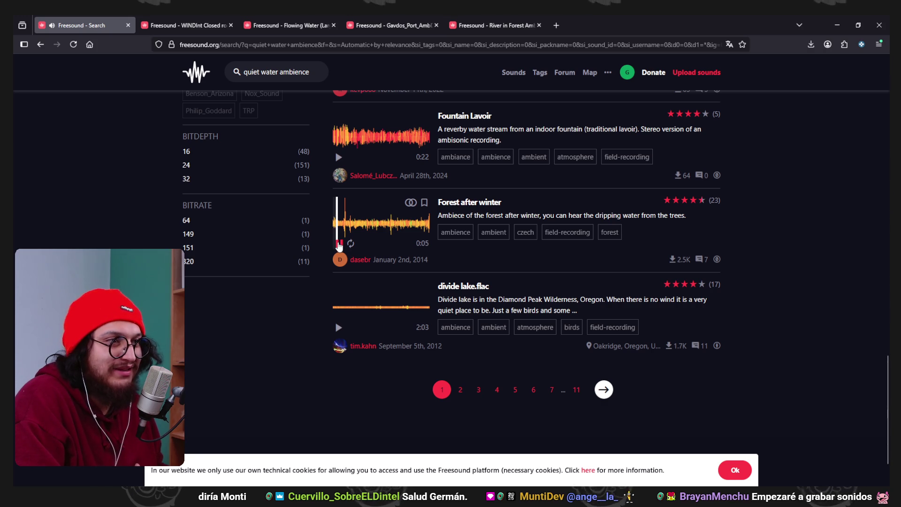
click(338, 327)
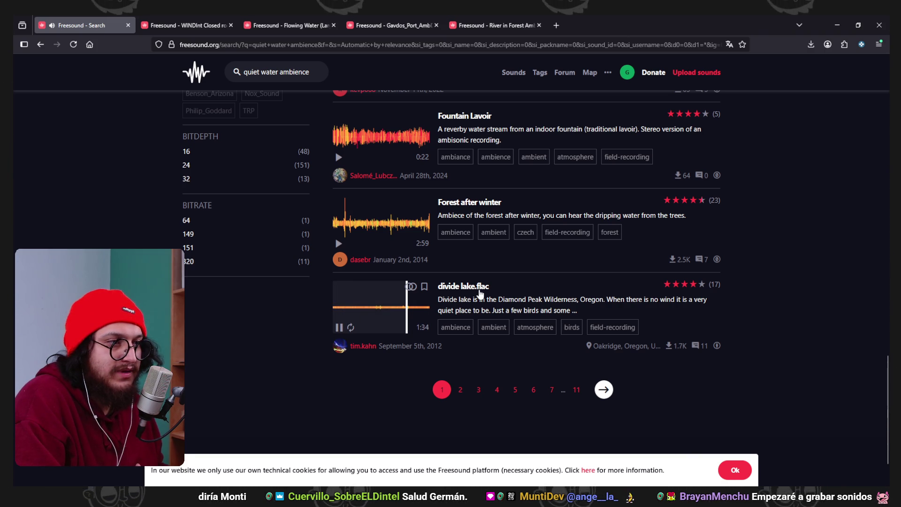
Open divide lake.flac in a new tab and play the Flowing Water fountain ambience page
middle_click(453, 287)
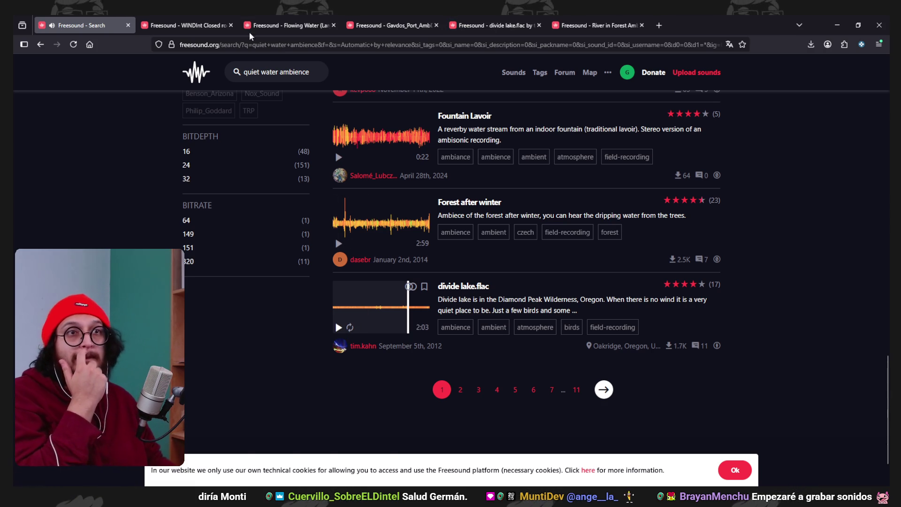
click(197, 21)
click(266, 19)
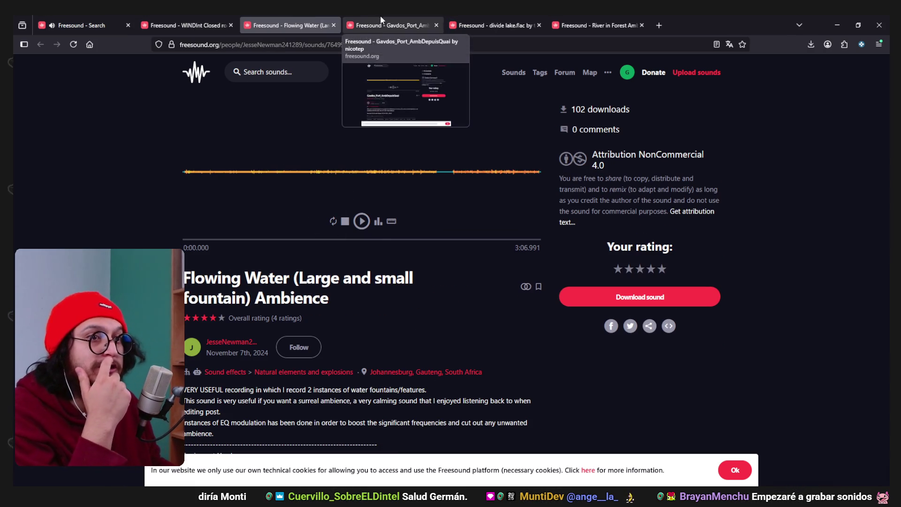
click(361, 223)
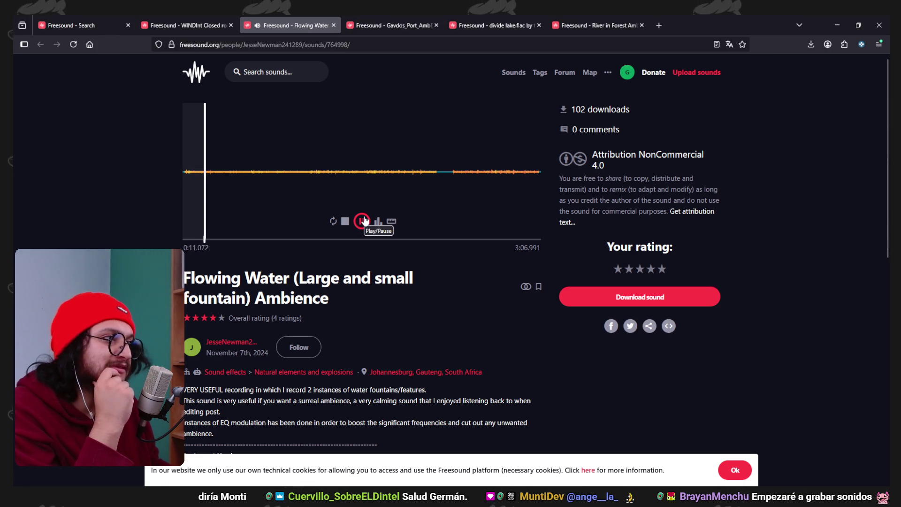
key(ctrl+shift+Tab)
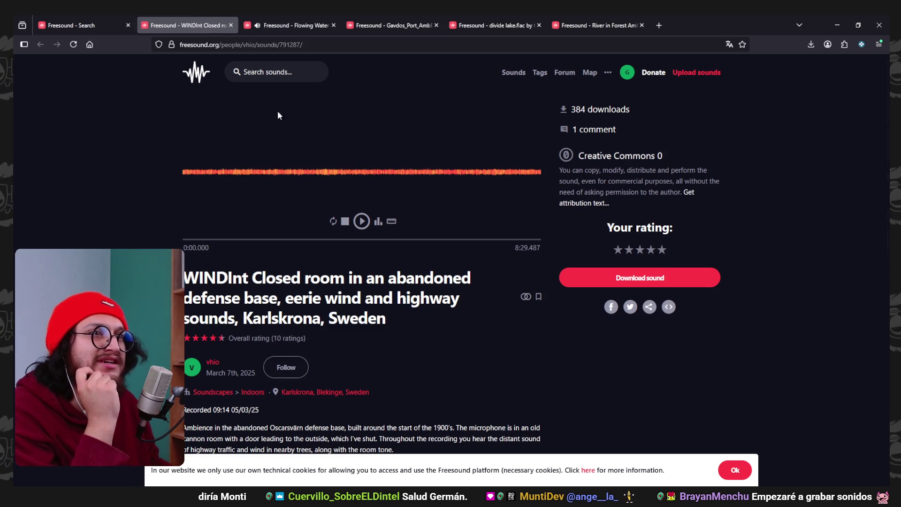
key(ctrl+shift+Tab)
Close the Flowing Water tab and play the Gavdos_Port harbour ambience before switching to Godot
scroll(347, 236, up, 15)
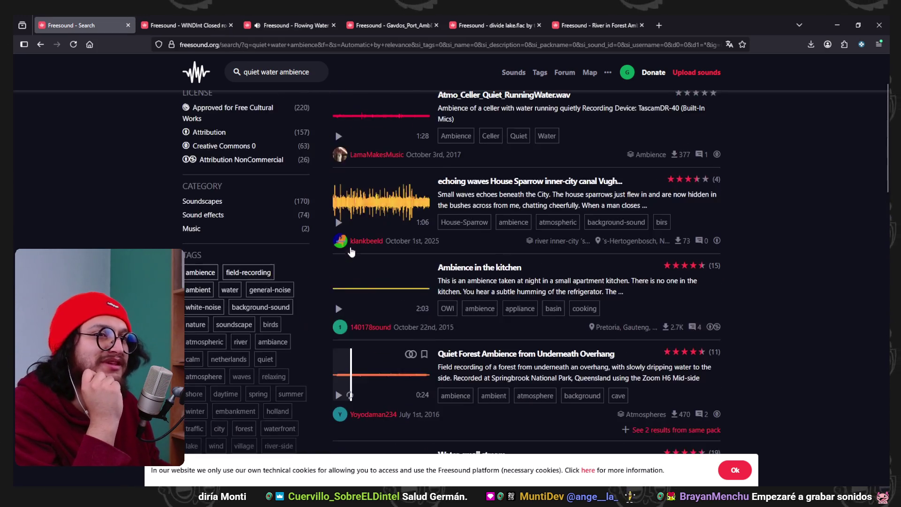
scroll(648, 248, down, 1)
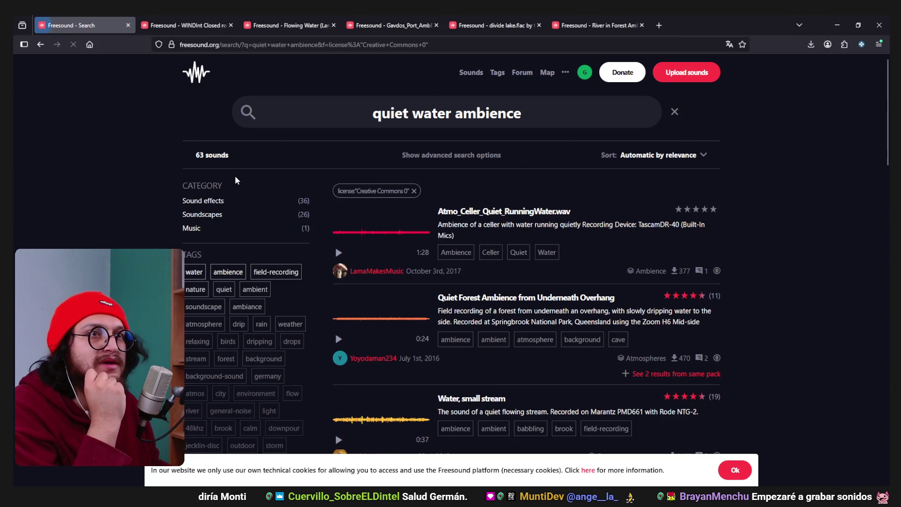
click(222, 21)
click(294, 21)
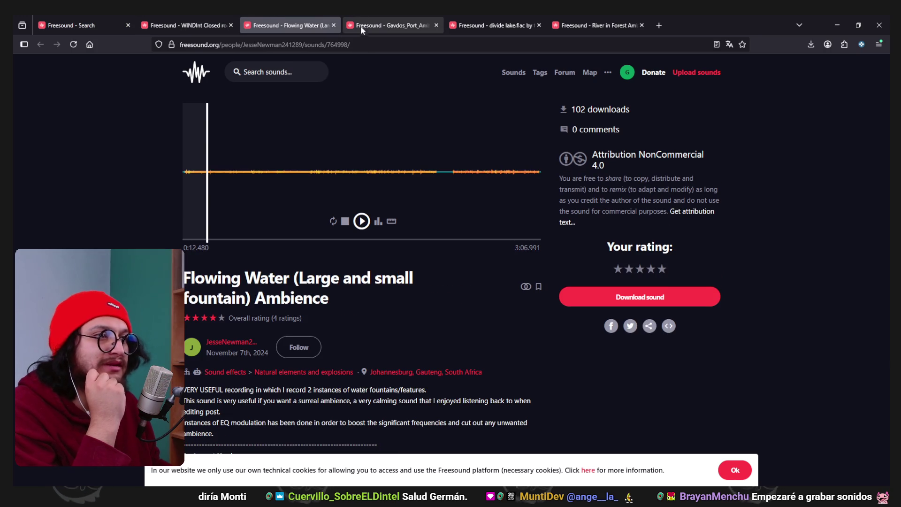
click(334, 25)
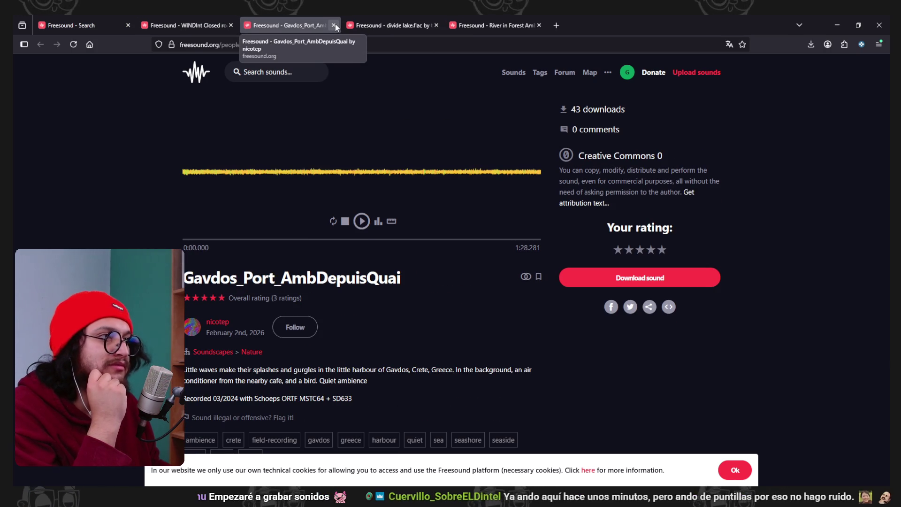
click(362, 221)
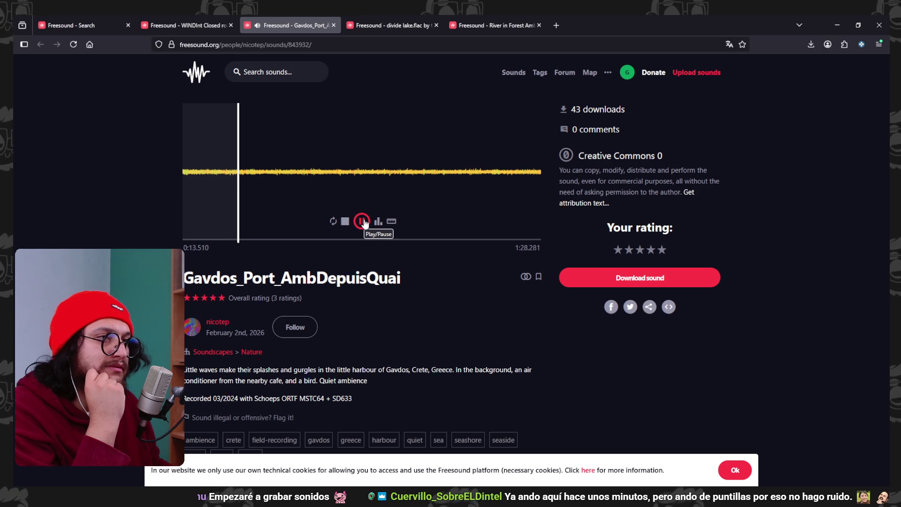
key(alt+Tab)
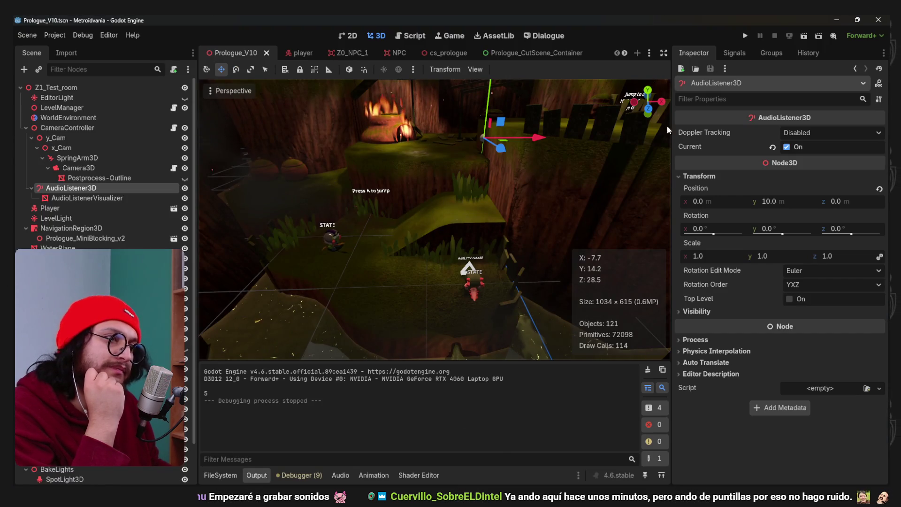
Test-run the Prologue_V10 level in Godot for about ten seconds, then stop it
click(744, 36)
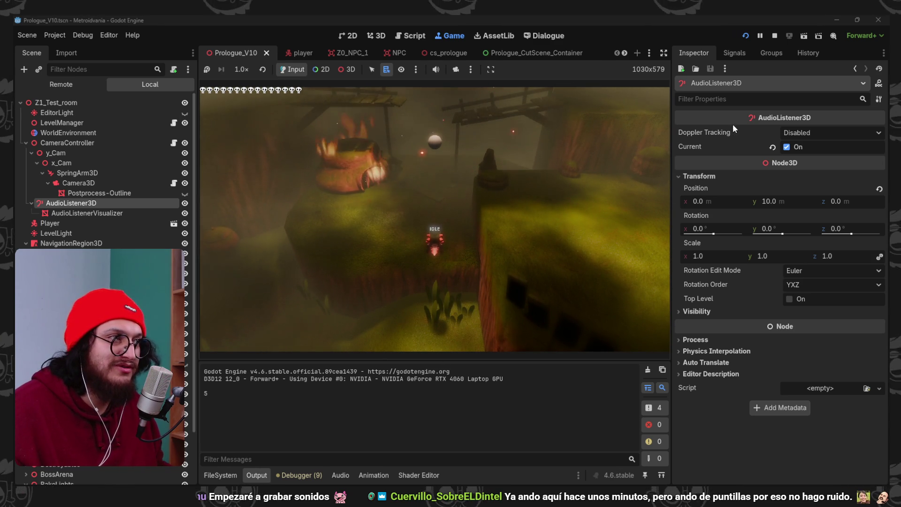
click(777, 38)
Close the three open sound-page tabs and switch back to the 'quiet water ambience' results tab
key(alt+Tab)
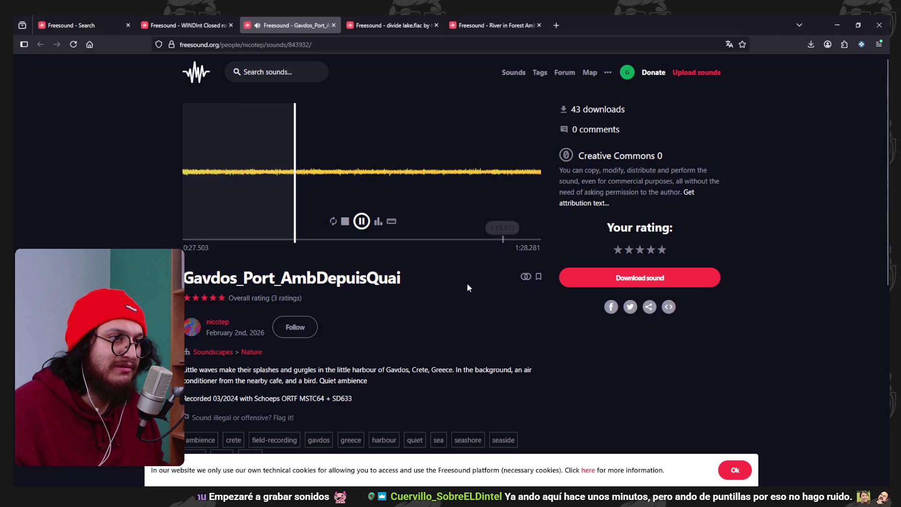
click(334, 25)
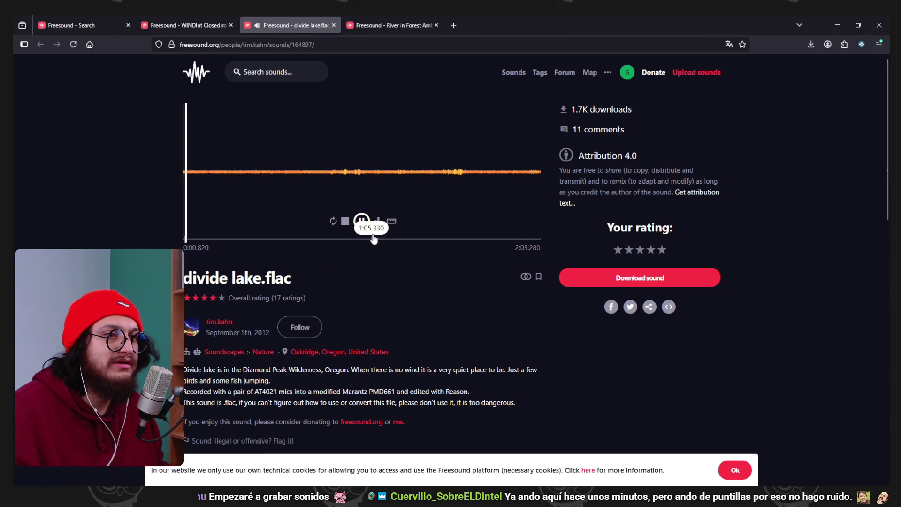
click(334, 25)
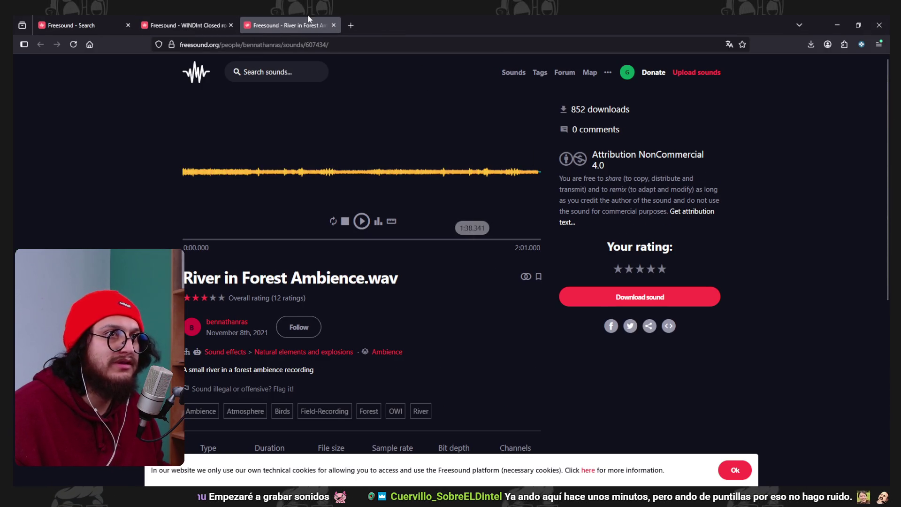
click(334, 25)
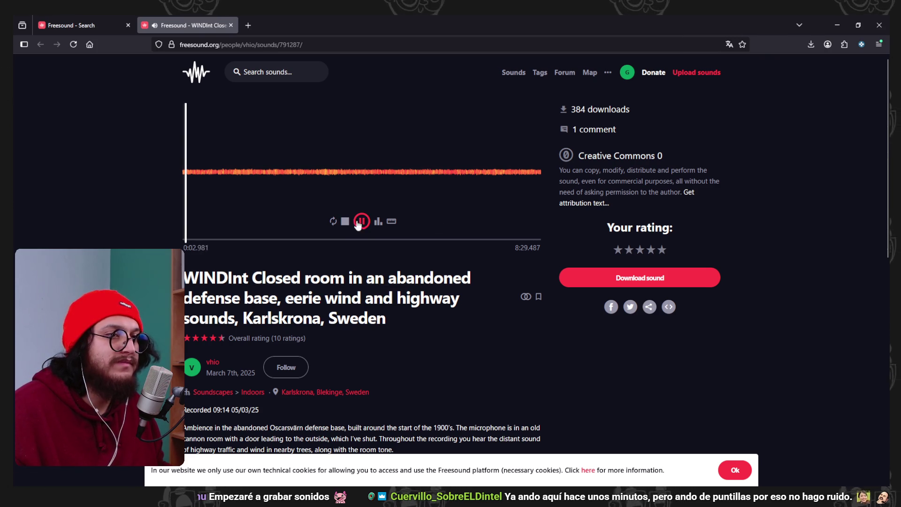
key(ctrl+shift+Tab)
Preview the Seine Paris City, medium rain on metal and Elbe riverside at night sounds
scroll(772, 314, down, 1)
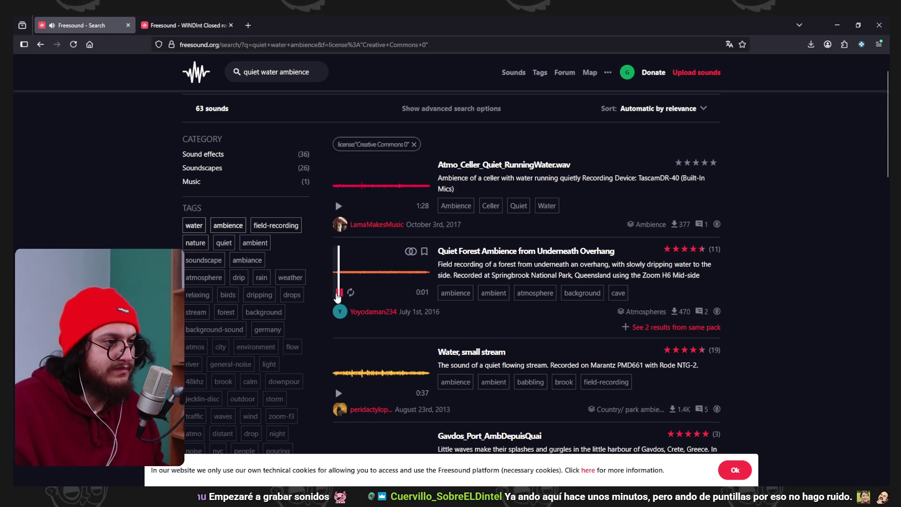
scroll(343, 300, down, 4)
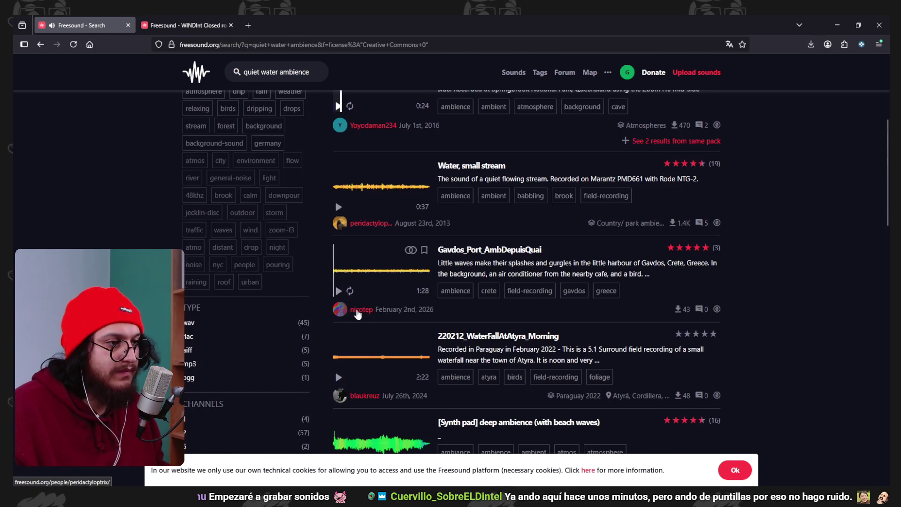
scroll(354, 308, down, 6)
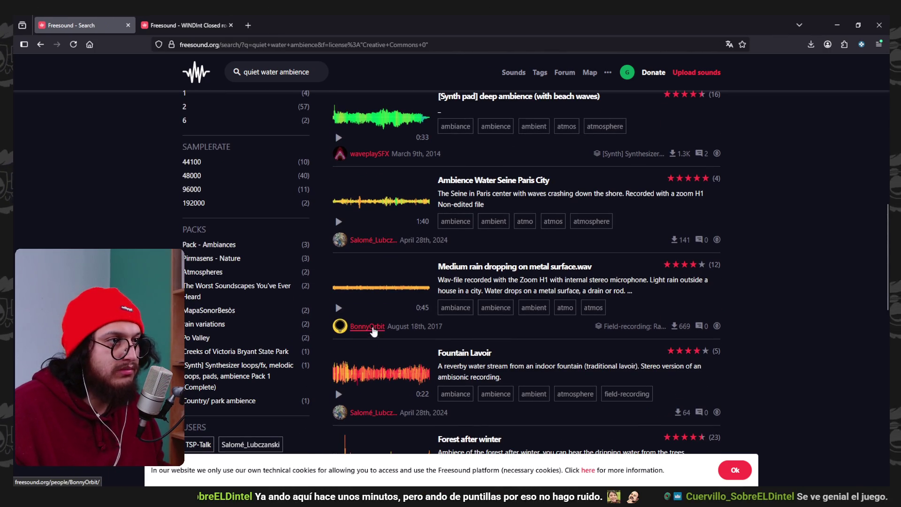
click(339, 222)
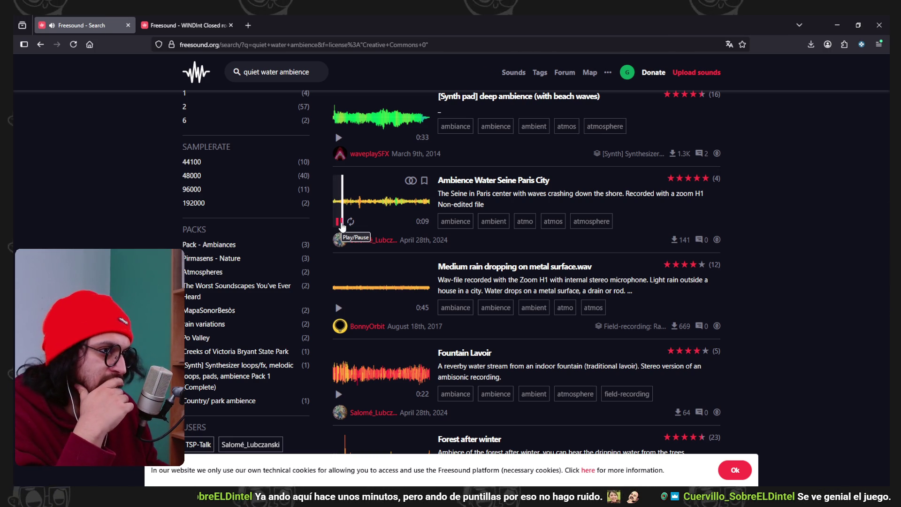
scroll(342, 230, down, 1)
click(337, 261)
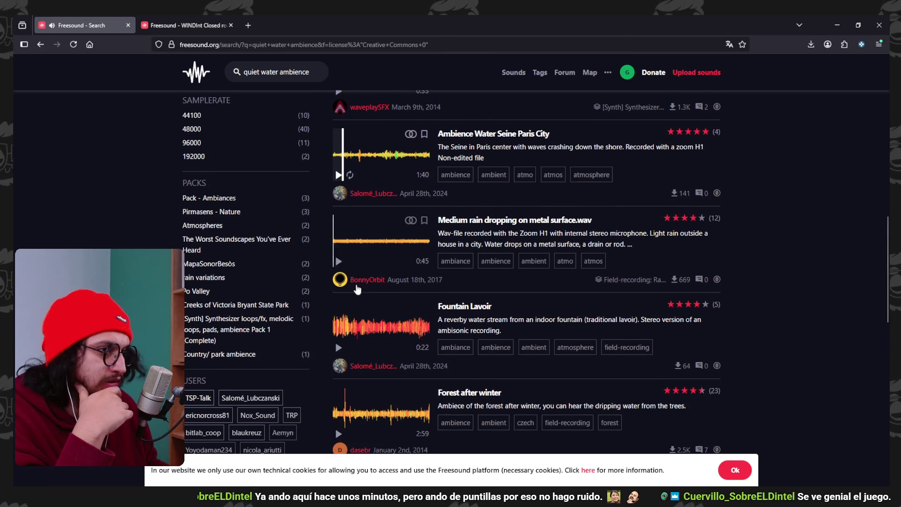
scroll(330, 257, down, 4)
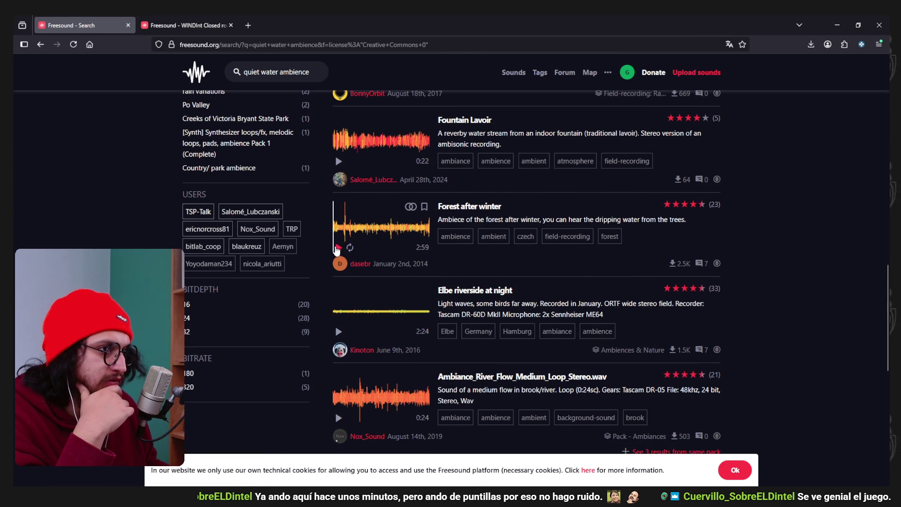
click(339, 332)
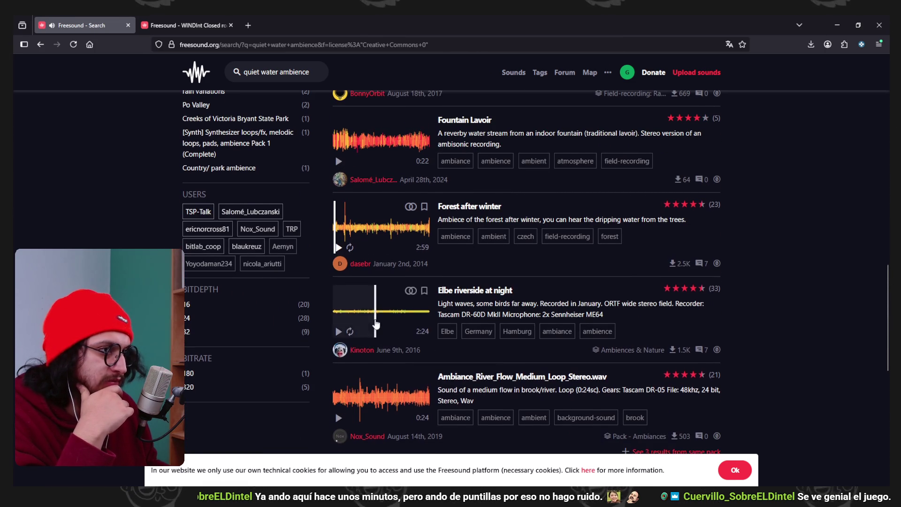
scroll(341, 292, down, 1)
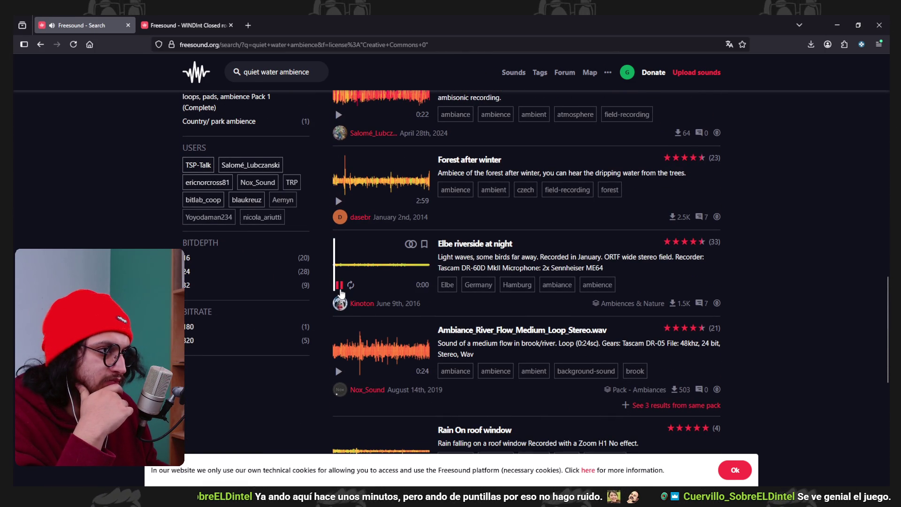
click(339, 286)
Preview Brontë Beach in winter and Leftcoast midnight bird bath, then go to results page 2
scroll(341, 282, down, 1)
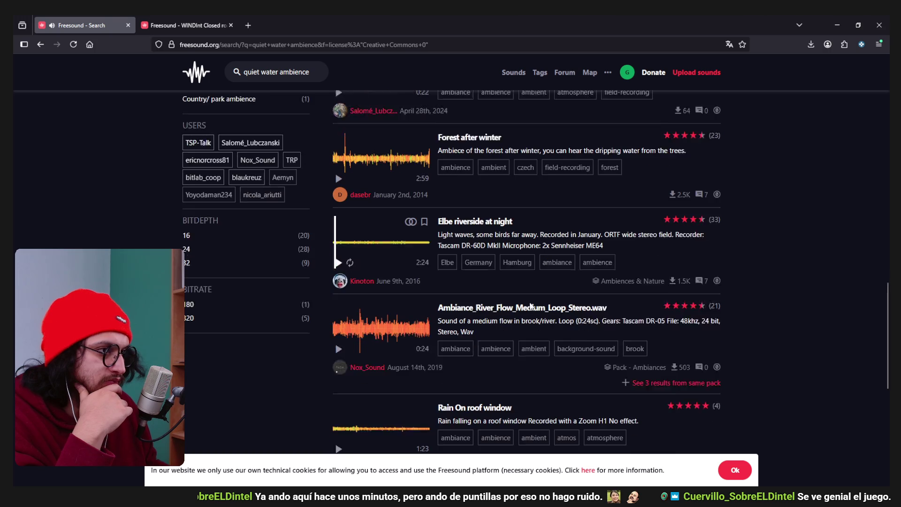
scroll(345, 235, down, 1)
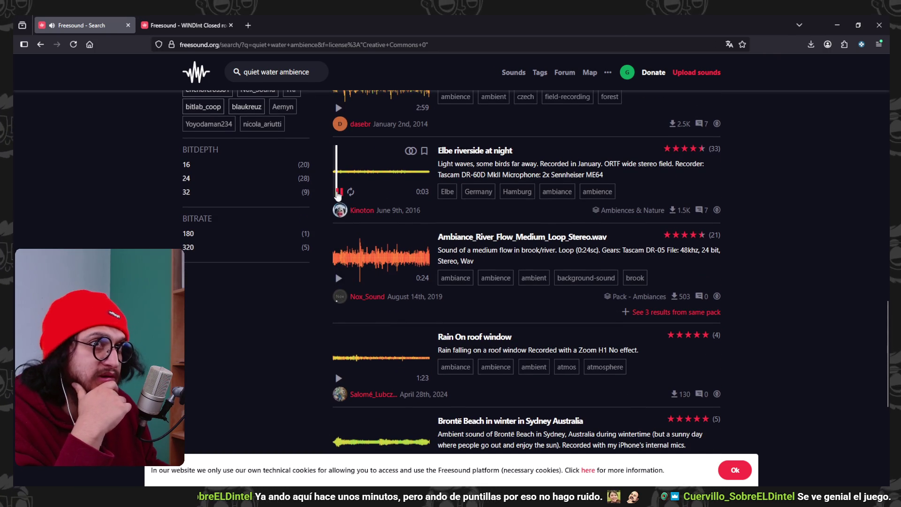
click(338, 192)
scroll(340, 225, down, 2)
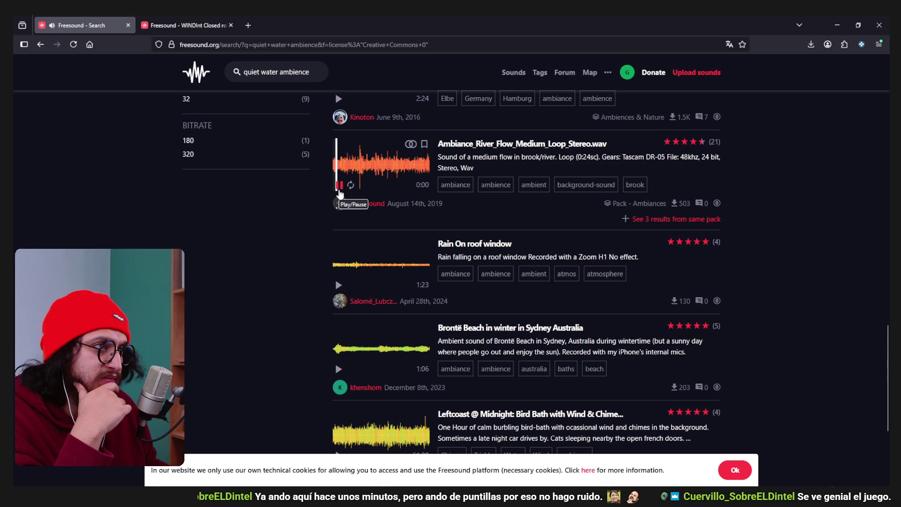
scroll(356, 230, down, 1)
scroll(348, 235, up, 2)
scroll(345, 244, down, 2)
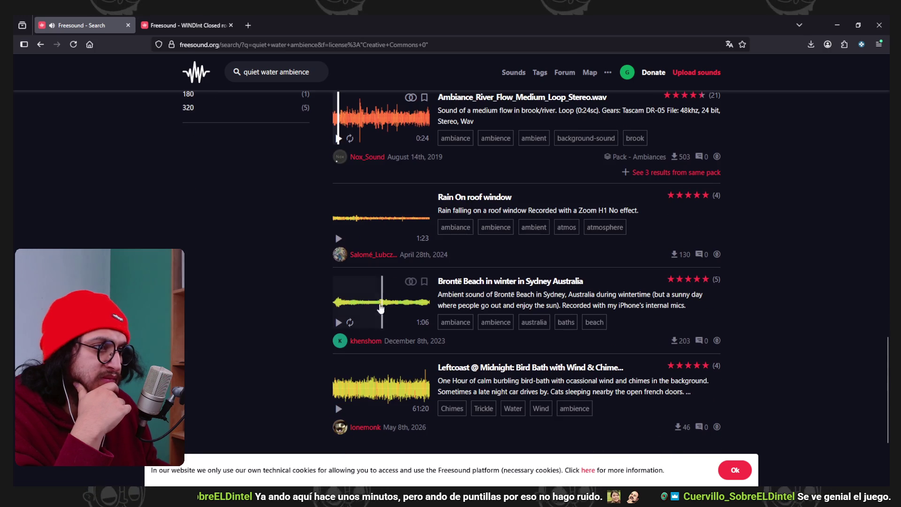
click(339, 322)
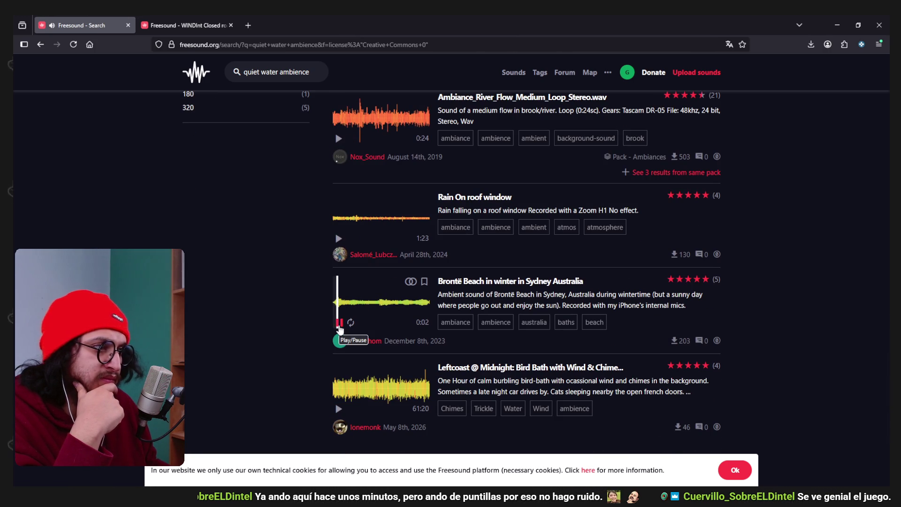
scroll(340, 329, down, 2)
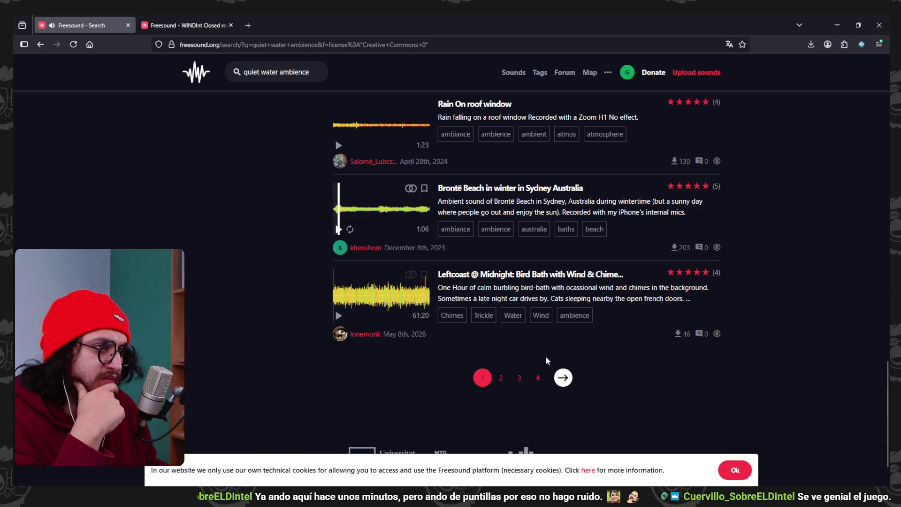
click(339, 315)
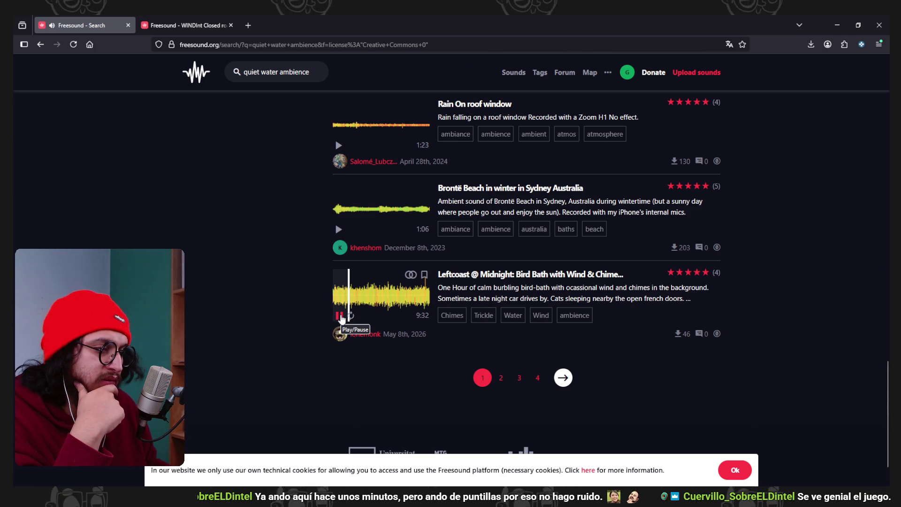
click(563, 377)
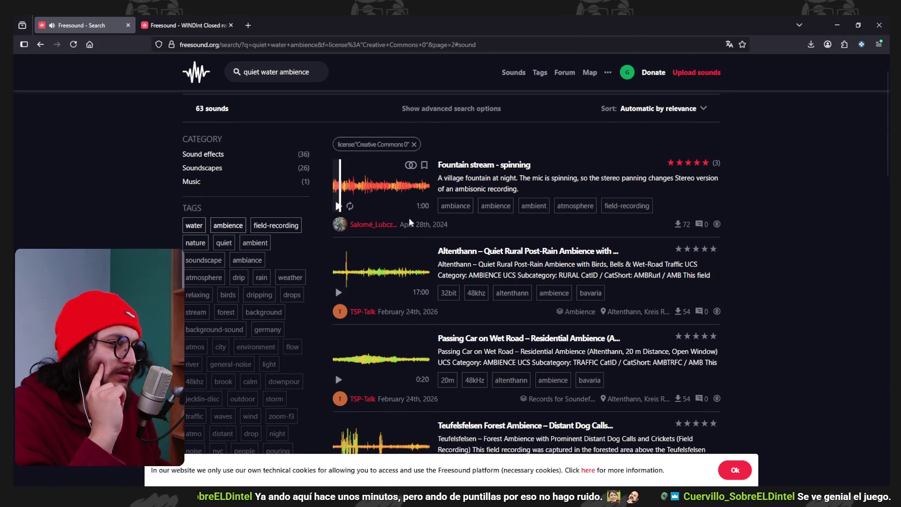
Briefly preview the Teufelsfelsen forest ambience and 'ambience, light rain, from the window, town' on page 2
scroll(383, 291, down, 3)
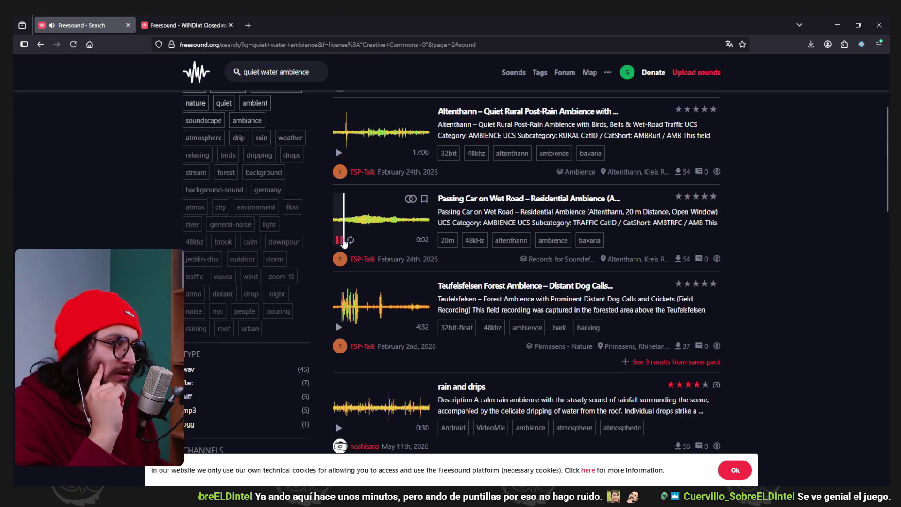
click(339, 328)
scroll(343, 329, down, 2)
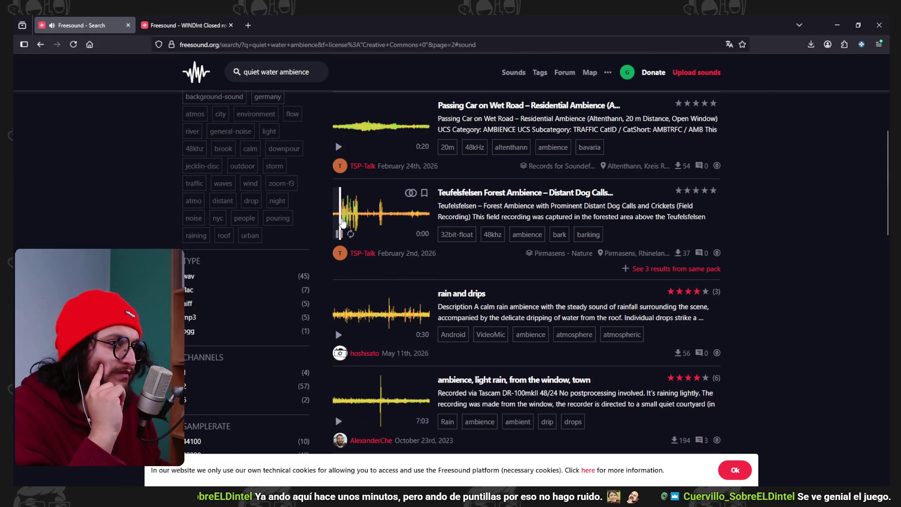
click(340, 234)
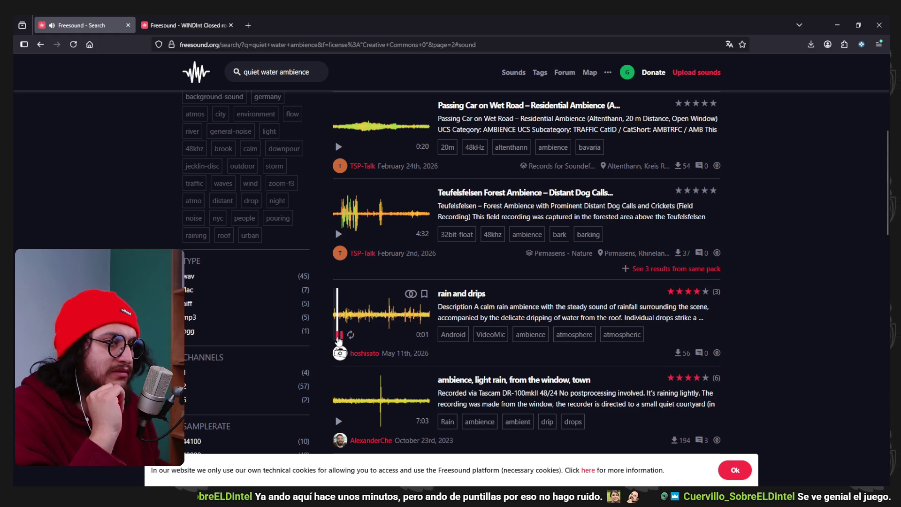
scroll(387, 345, down, 2)
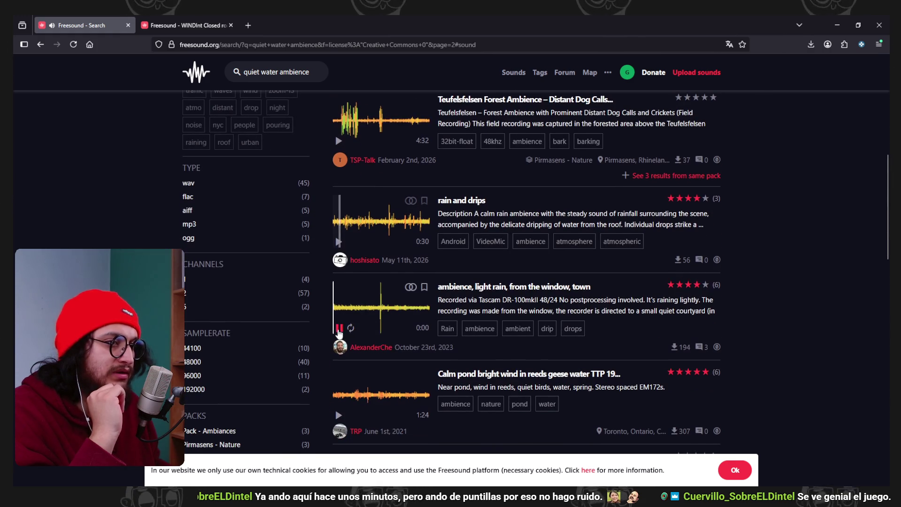
scroll(357, 305, down, 1)
click(339, 281)
click(339, 281)
scroll(338, 284, down, 2)
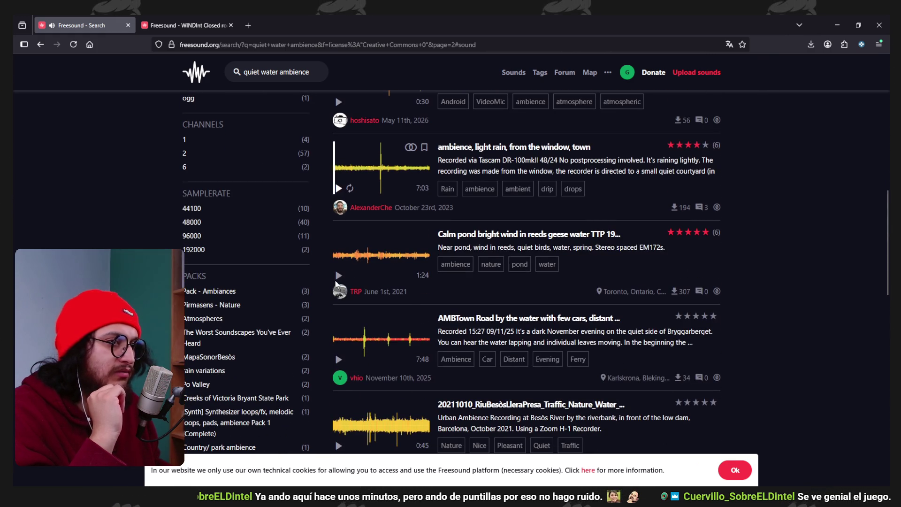
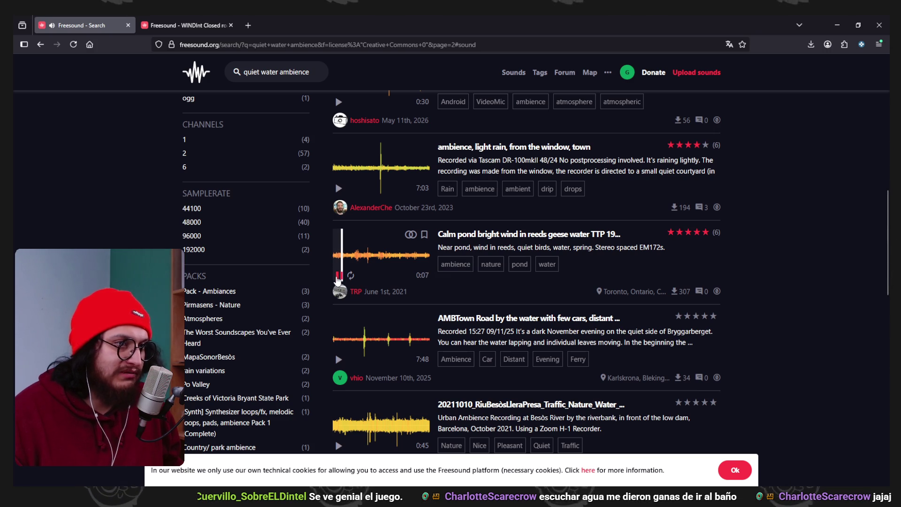
Download the WINDInt closed-room ambience recording and dismiss the donation request
click(185, 26)
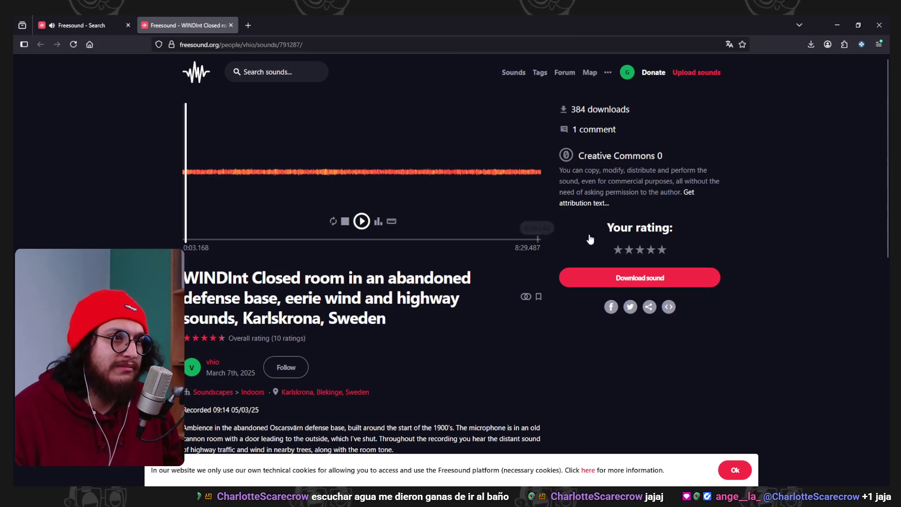
click(613, 280)
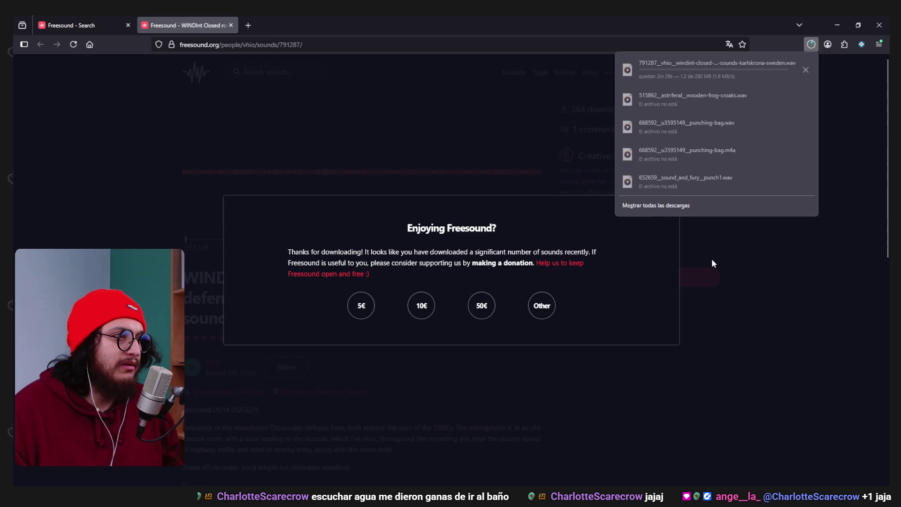
click(681, 230)
click(670, 207)
Search Freesound for 'quiet lake' in place of the previous query
click(80, 25)
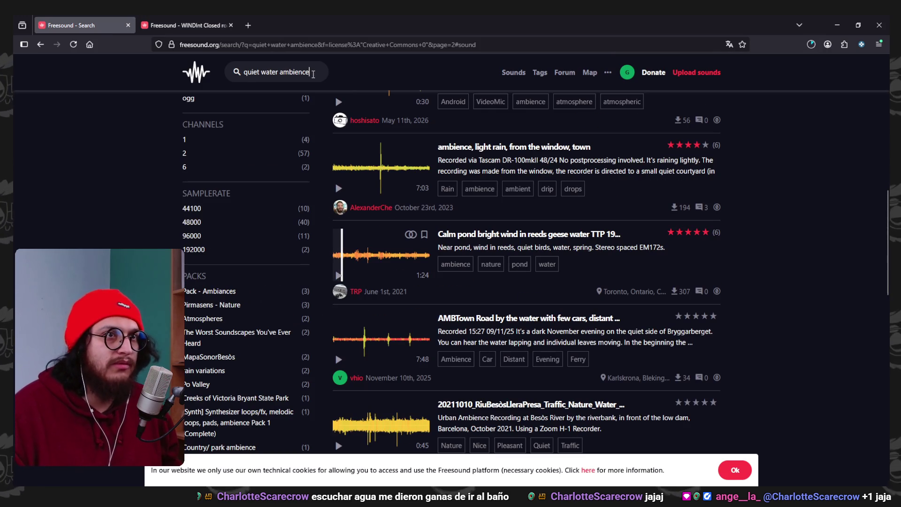
triple_click(313, 74)
text(quiet )
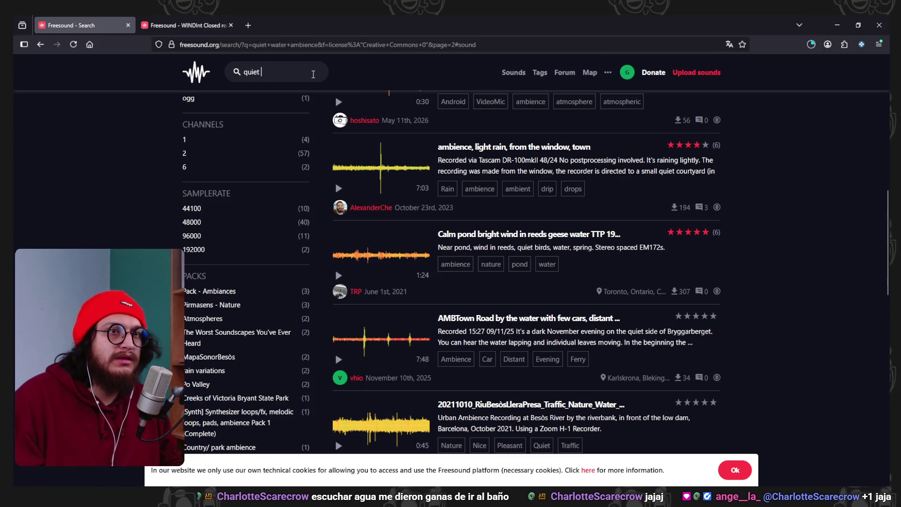
text(lake)
key(Return)
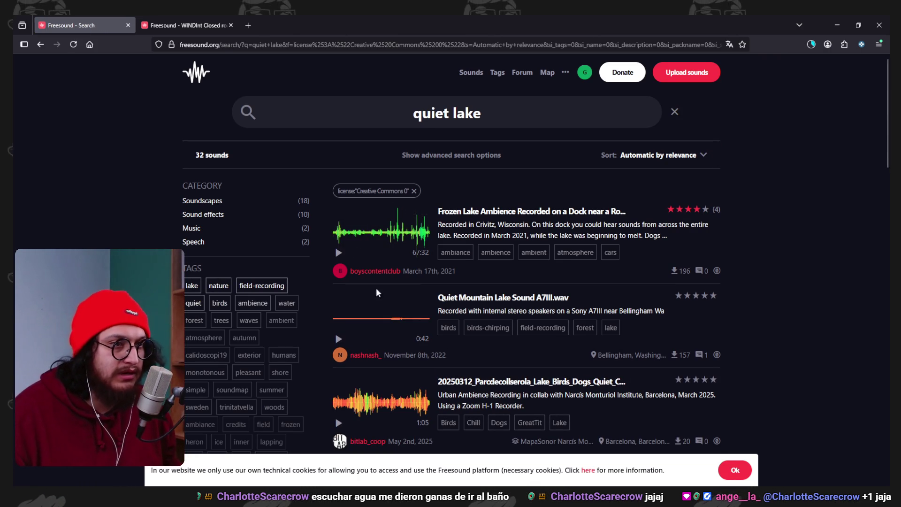
Preview the Seashore recording from the quiet lake results
scroll(470, 310, down, 3)
scroll(475, 284, down, 4)
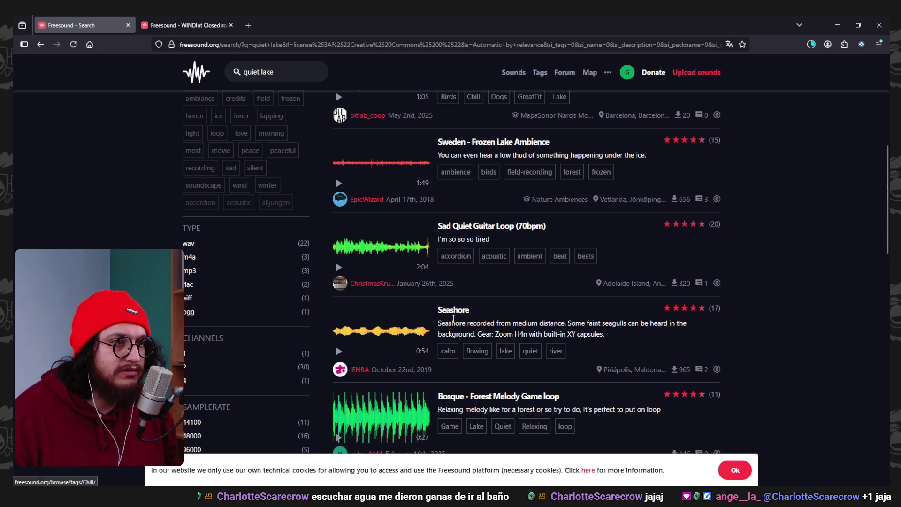
click(339, 351)
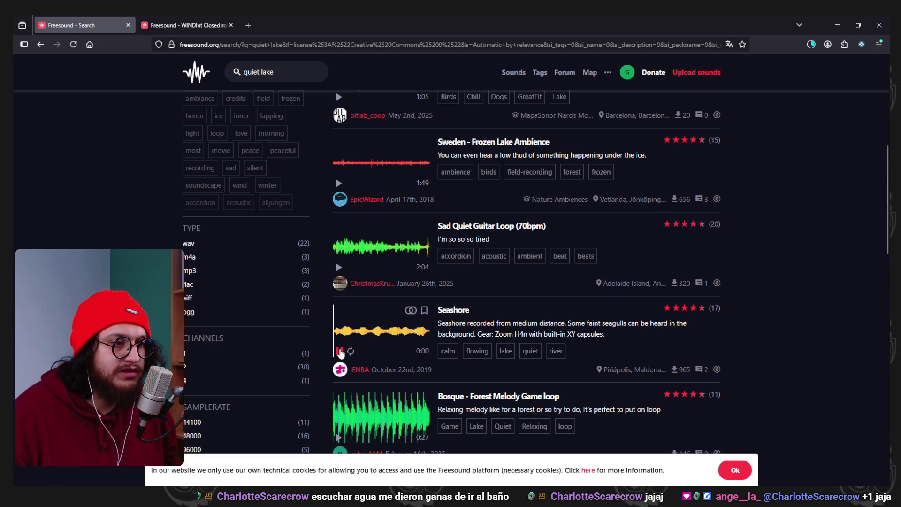
click(341, 352)
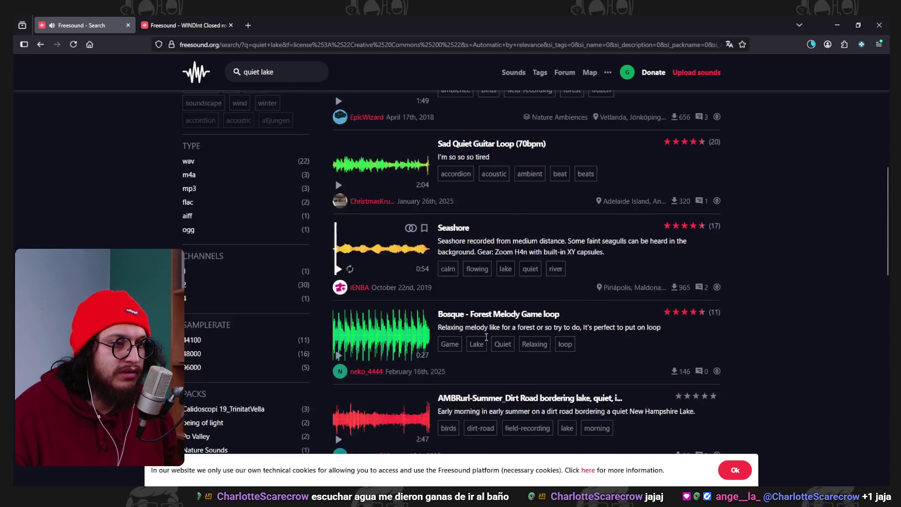
scroll(408, 317, down, 3)
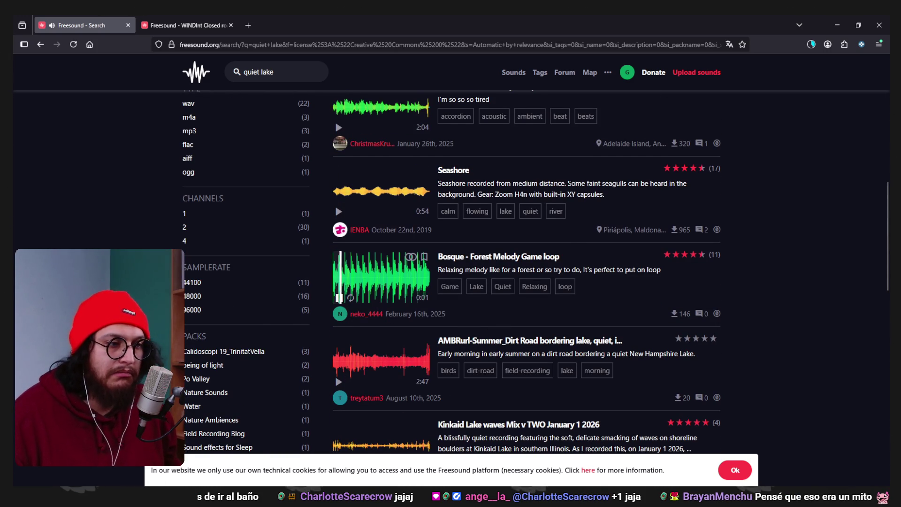
Run and stop the game in Godot, then preview the AMBRurl-Summer dirt-road lake recording
key(alt+Tab)
click(745, 36)
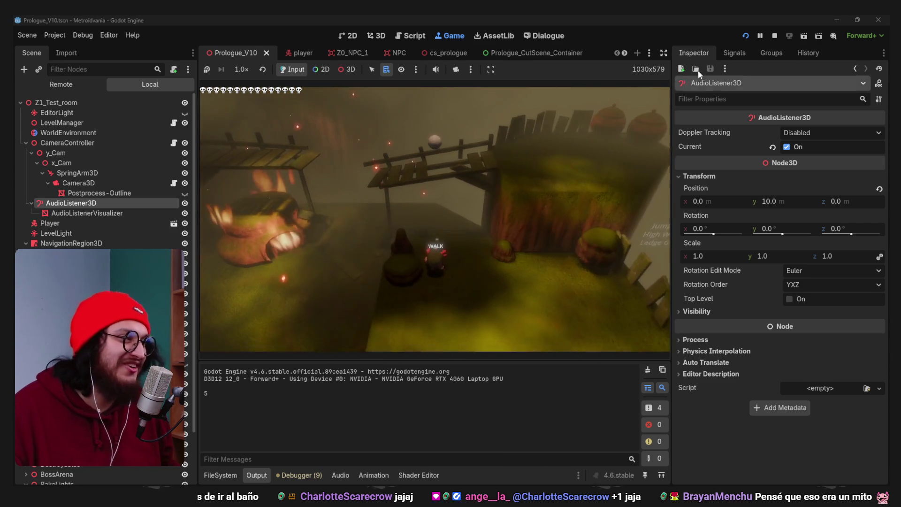
click(774, 35)
key(alt+Tab)
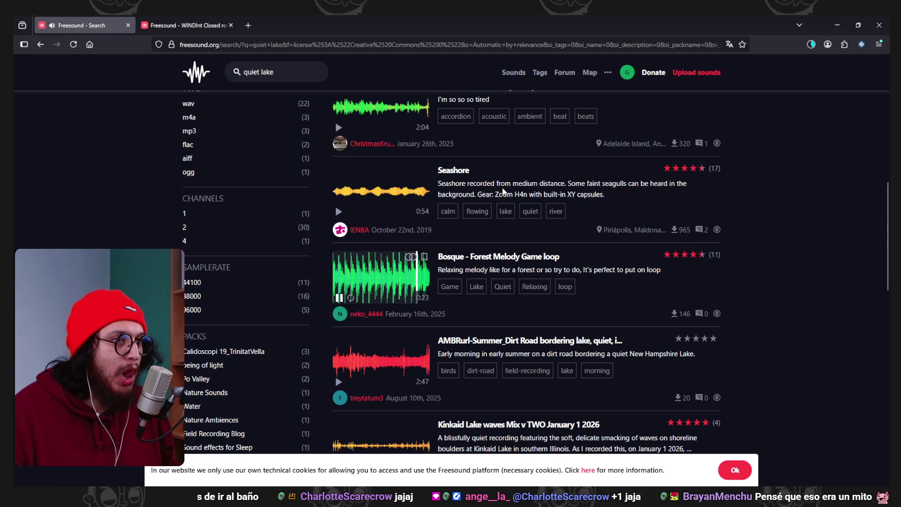
click(342, 291)
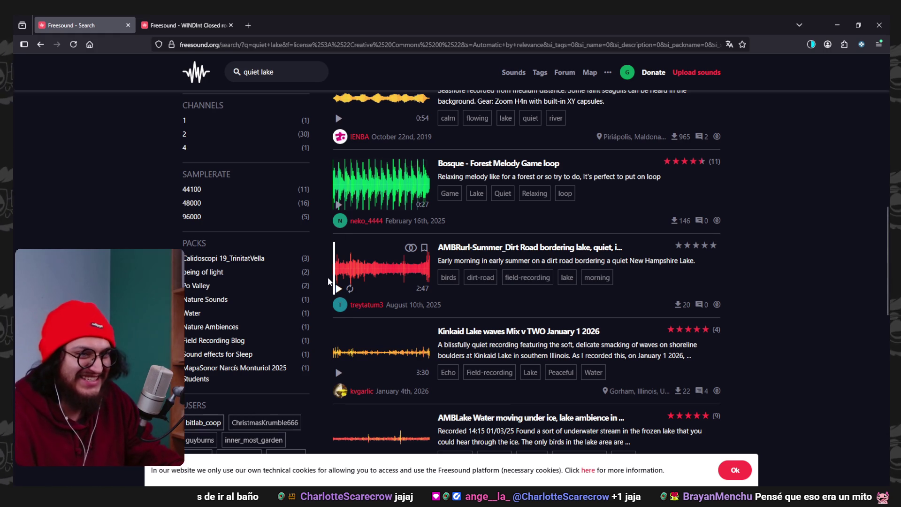
Play the AMBRurl-Summer dirt-road lake preview and browse further down the results
click(338, 289)
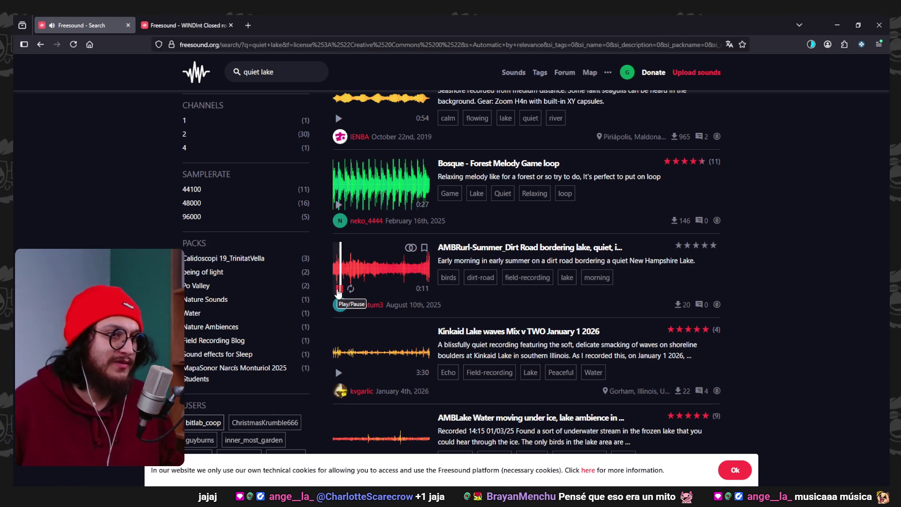
scroll(342, 301, down, 1)
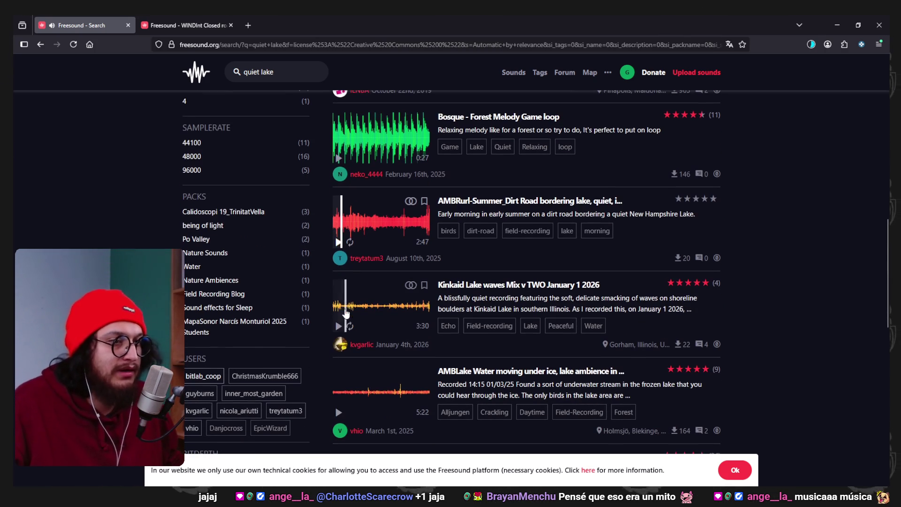
scroll(337, 329, down, 1)
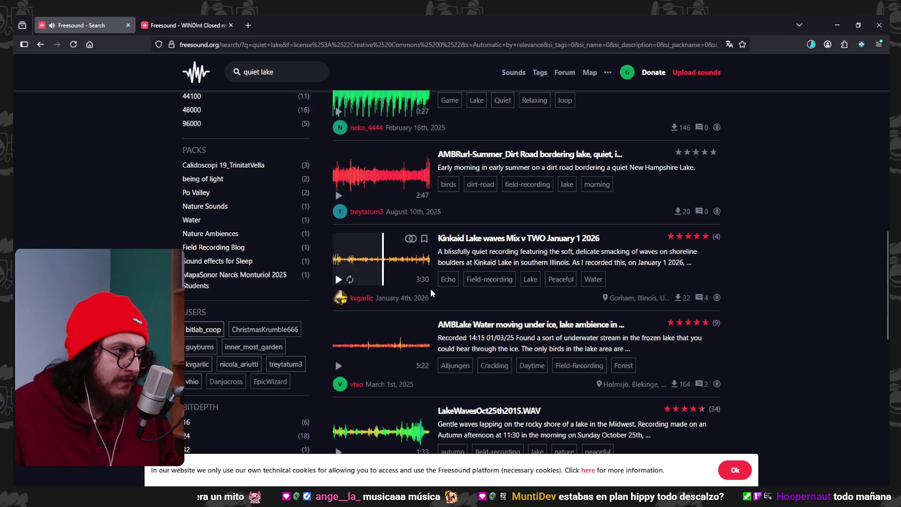
scroll(431, 292, down, 2)
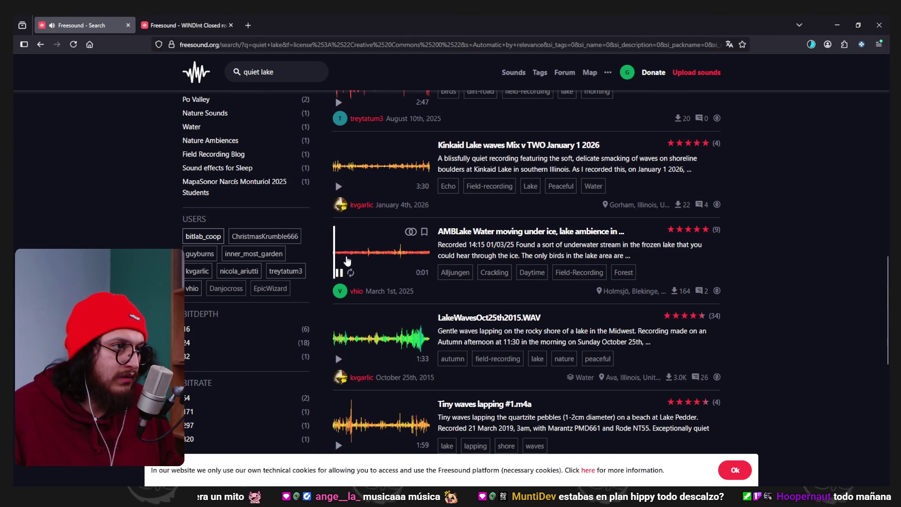
scroll(340, 282, down, 3)
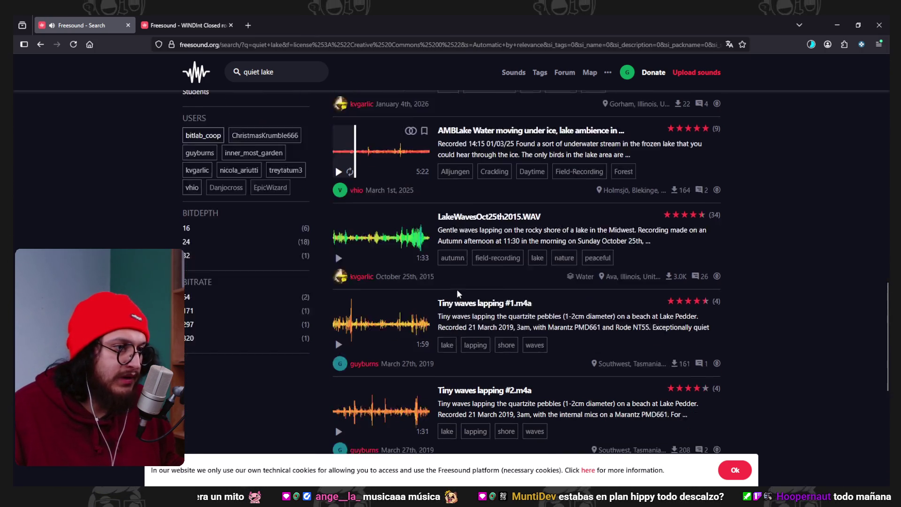
Preview Tiny waves lapping #1 and #2, then return to the WINDInt page
click(339, 306)
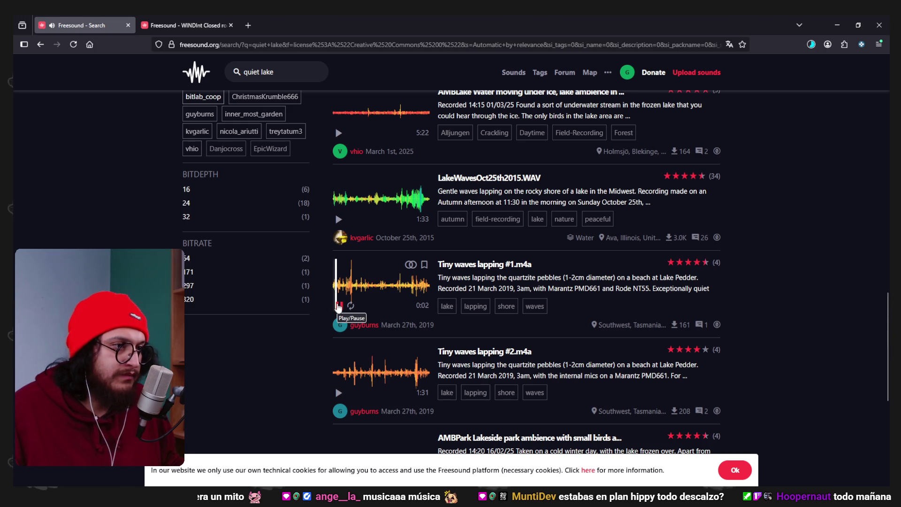
scroll(338, 306, down, 2)
click(338, 300)
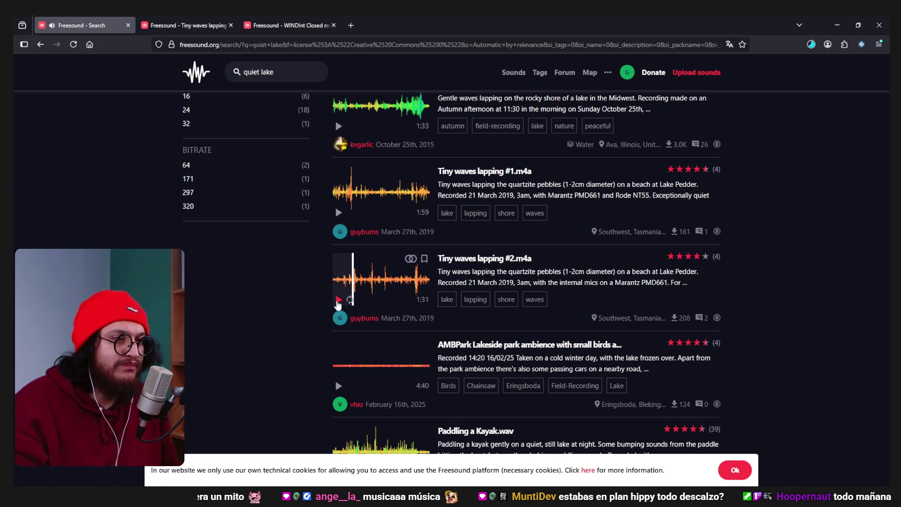
scroll(436, 332, down, 1)
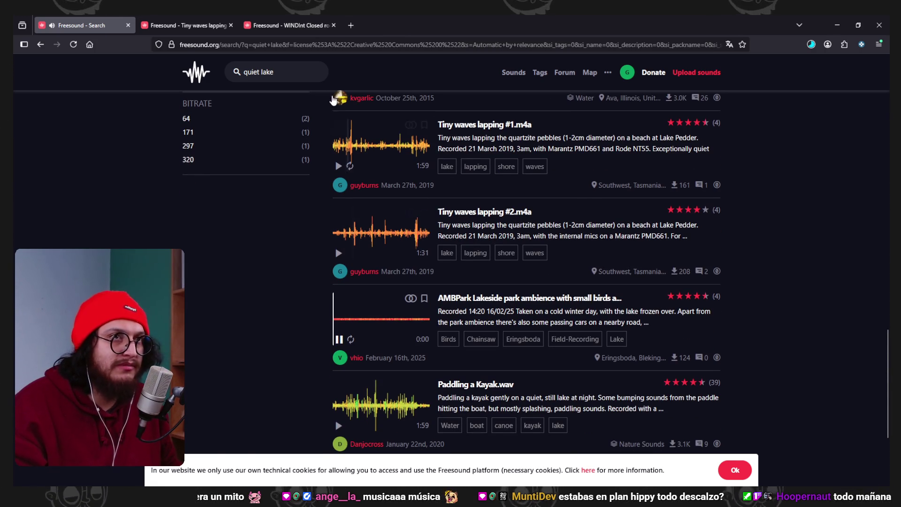
click(289, 25)
Close the Tiny waves lapping #2 tab and check the WINDInt download's progress
click(216, 24)
middle_click(215, 25)
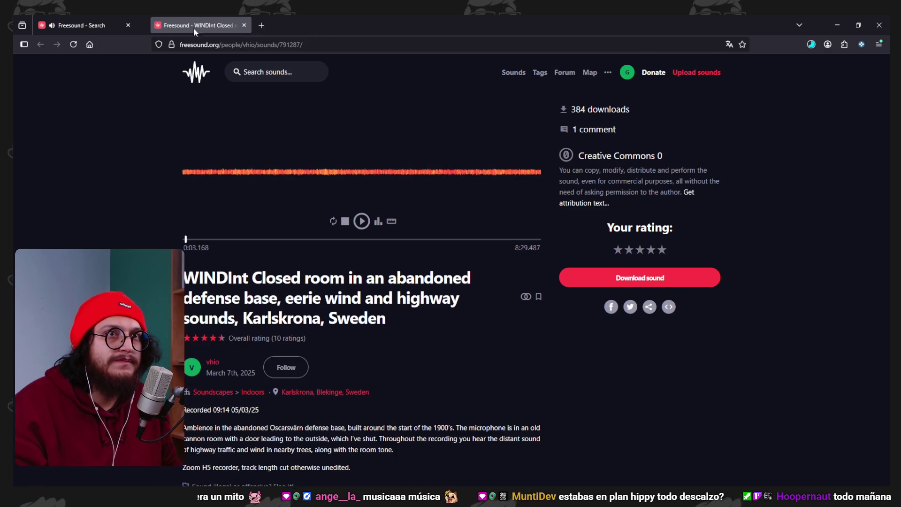
click(133, 27)
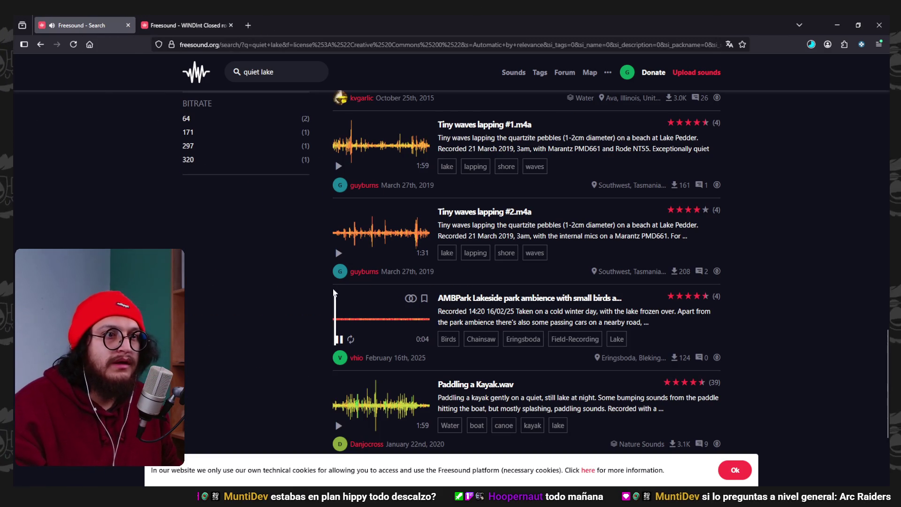
scroll(422, 328, down, 3)
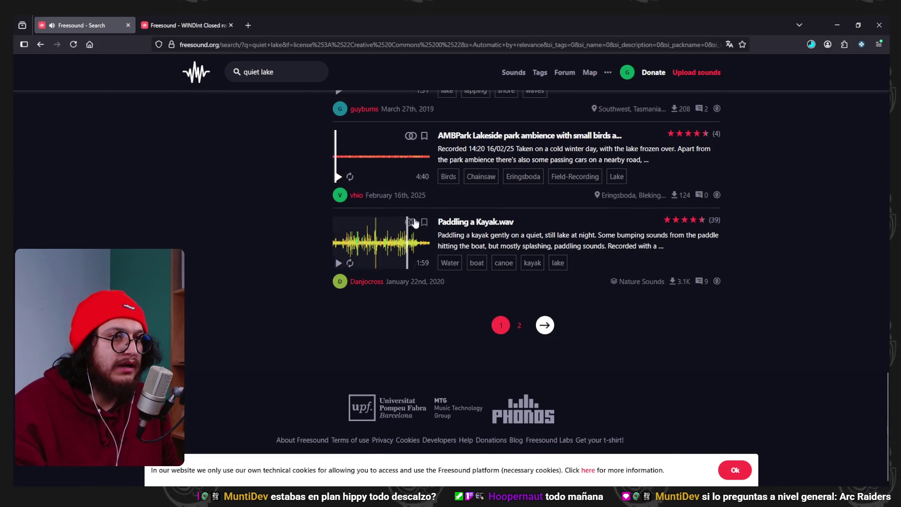
scroll(422, 328, up, 2)
click(811, 44)
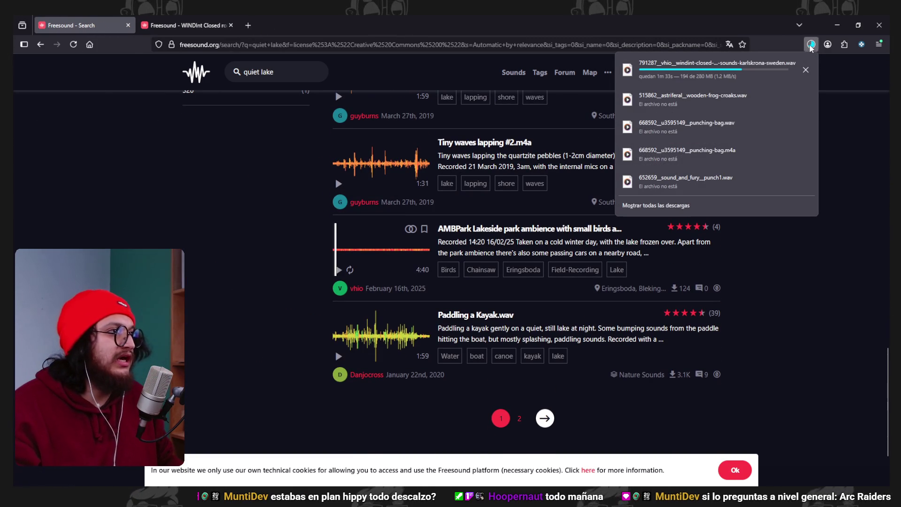
click(811, 44)
Preview 'snow on phone.m4a' and open a new blank browser tab
scroll(461, 324, down, 1)
scroll(461, 324, down, 1)
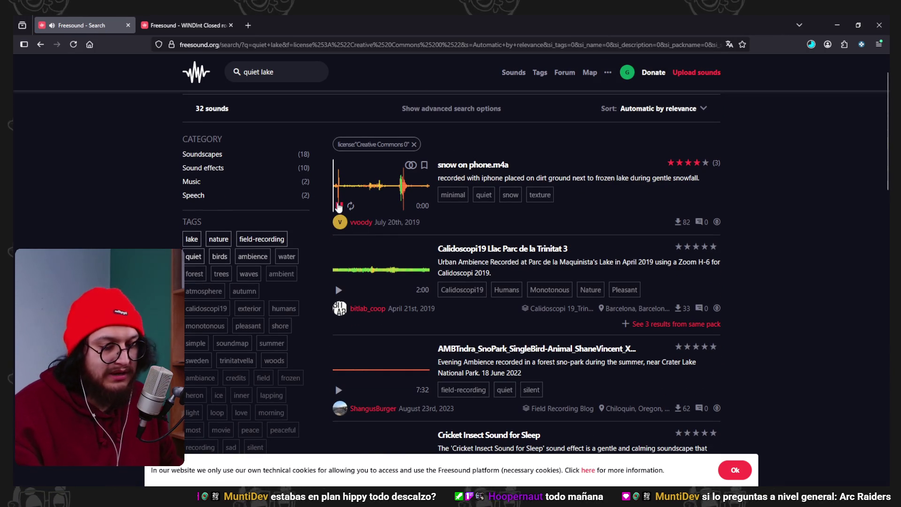
click(338, 206)
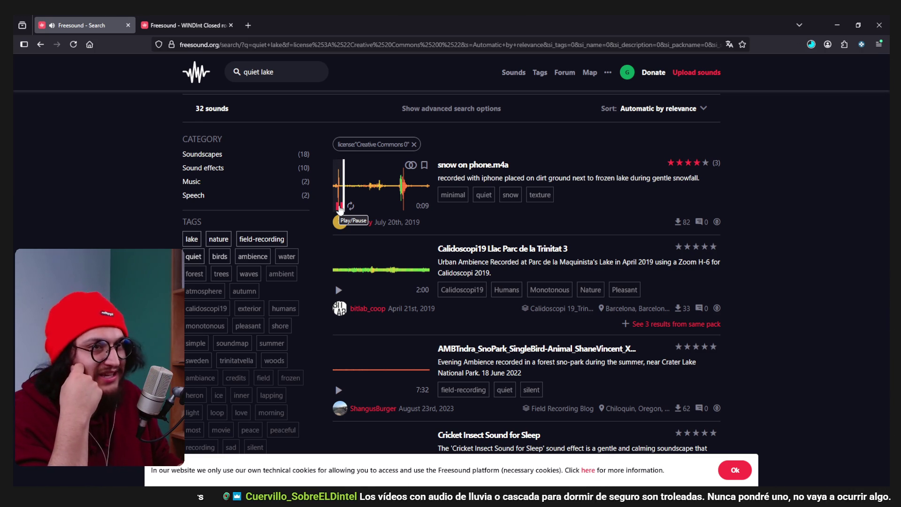
click(248, 27)
text(y)
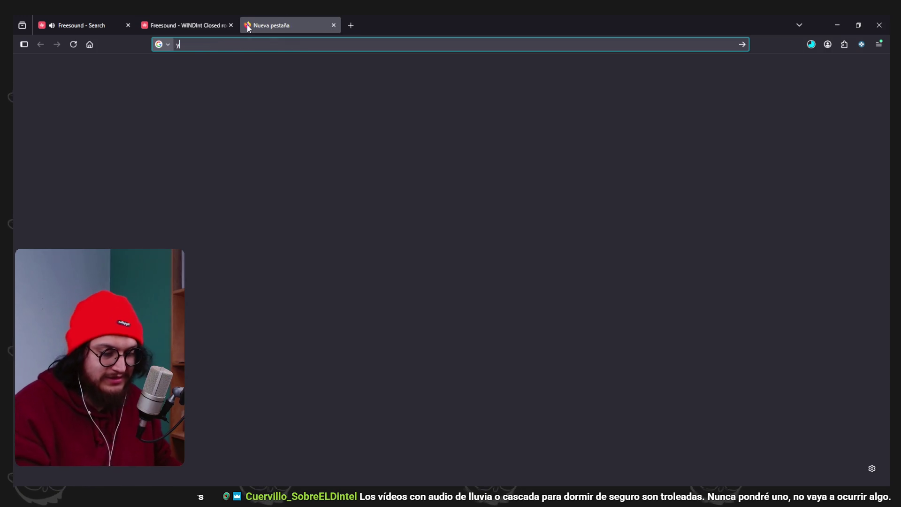
Load YouTube in the new tab and search for 'arc raiders soundscape'
key(Return)
click(108, 25)
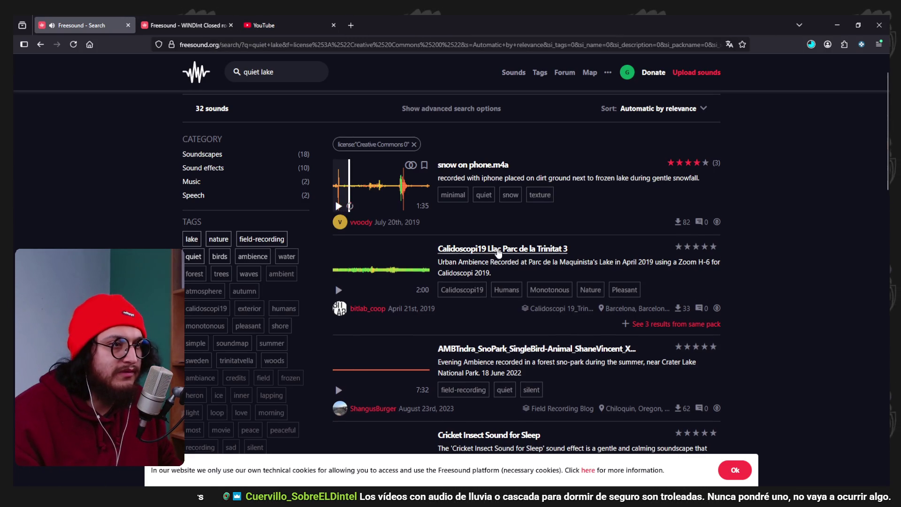
scroll(499, 253, down, 9)
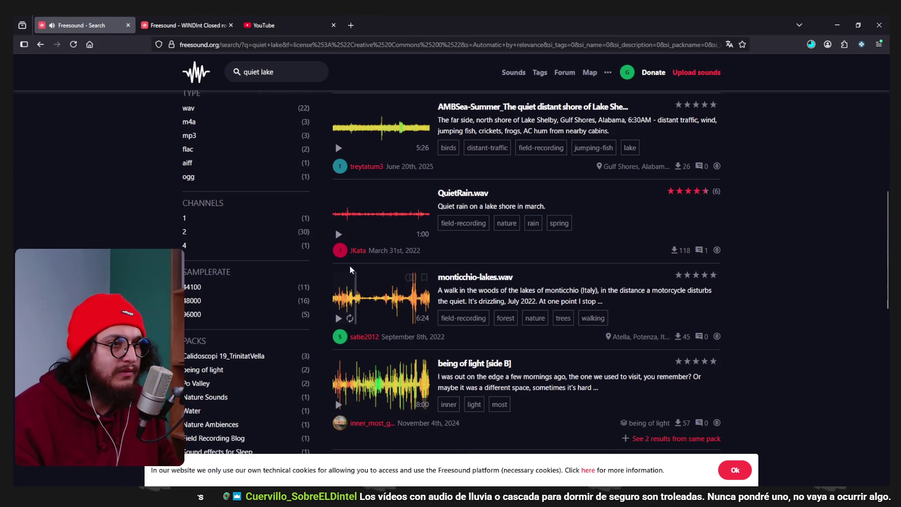
click(281, 25)
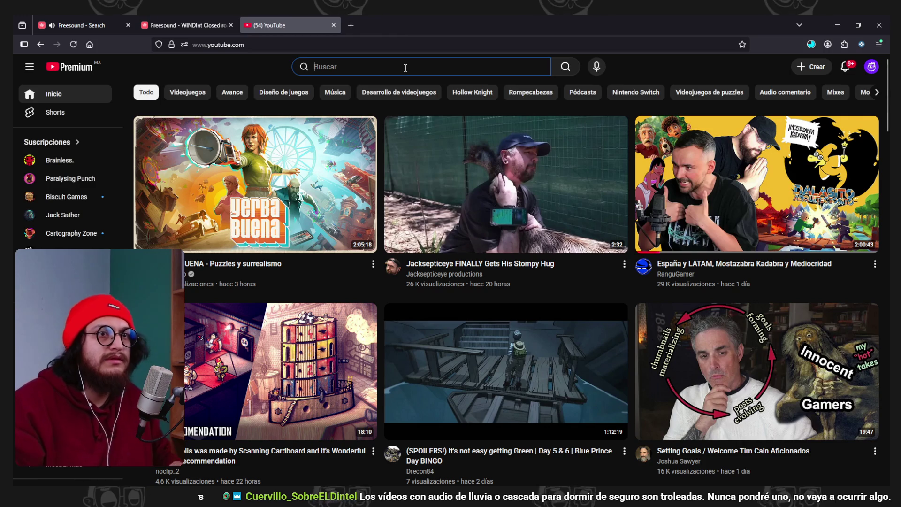
click(406, 67)
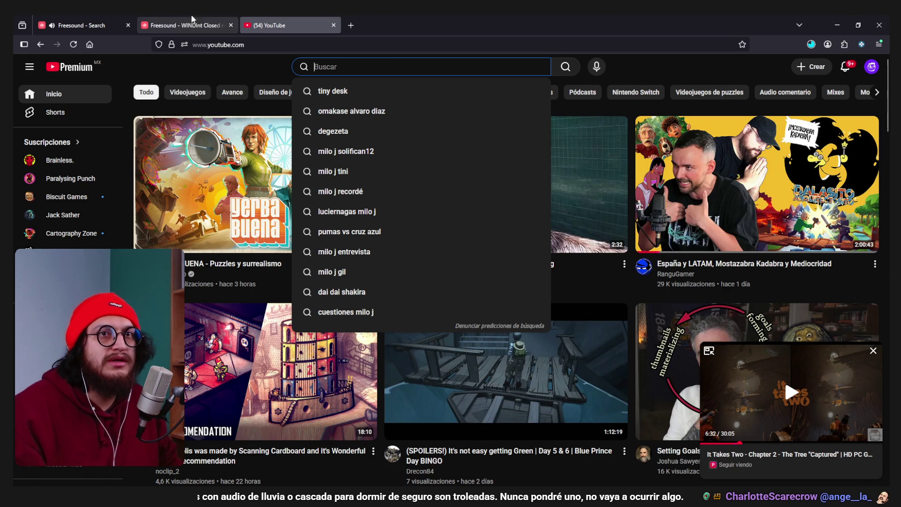
key(ctrl+Tab)
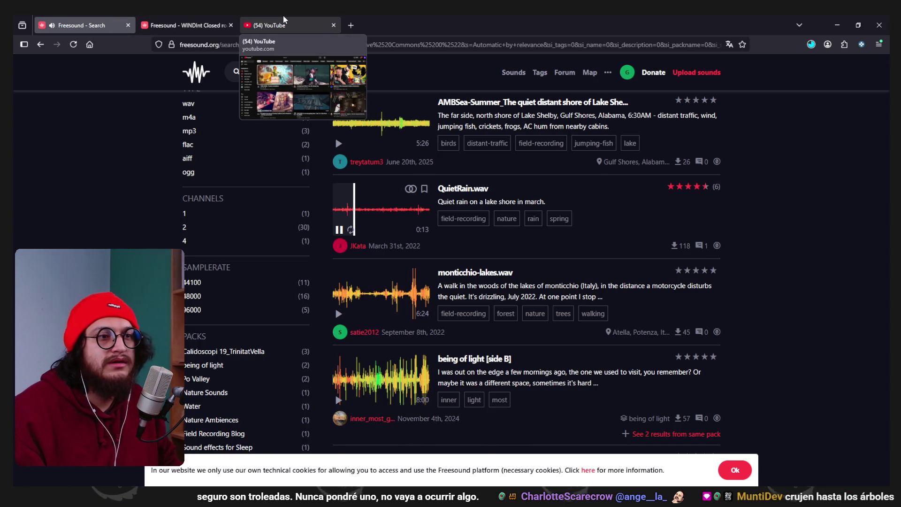
click(284, 22)
text(ar)
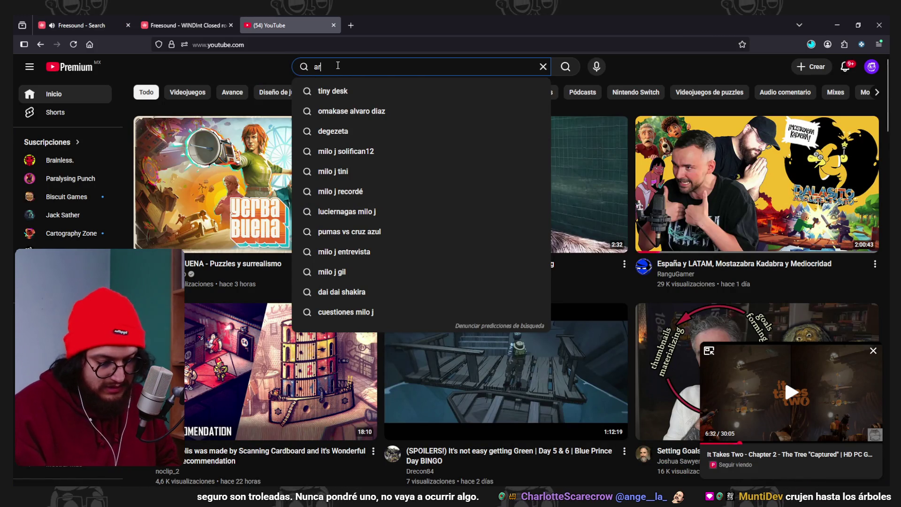
text(c raiders sound)
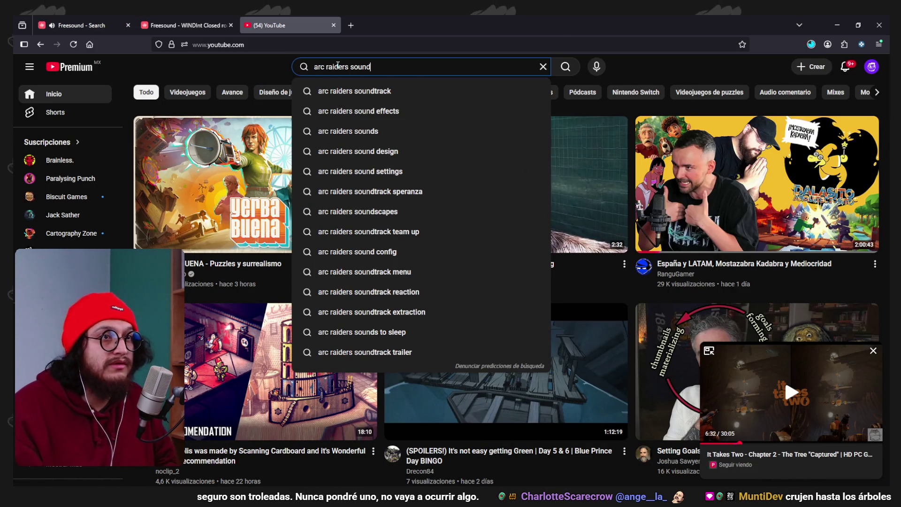
text(scape)
key(Return)
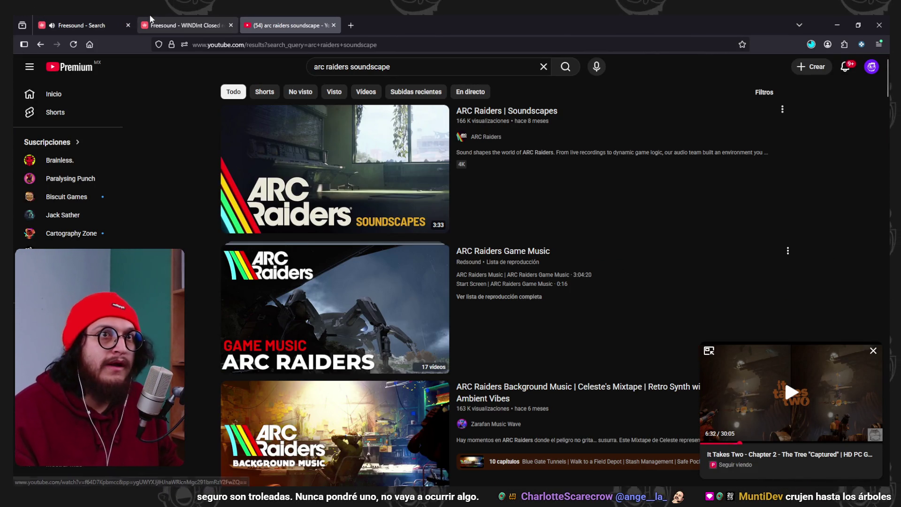
Open QuietRain.wav from the quiet lake results in its own tab
click(77, 26)
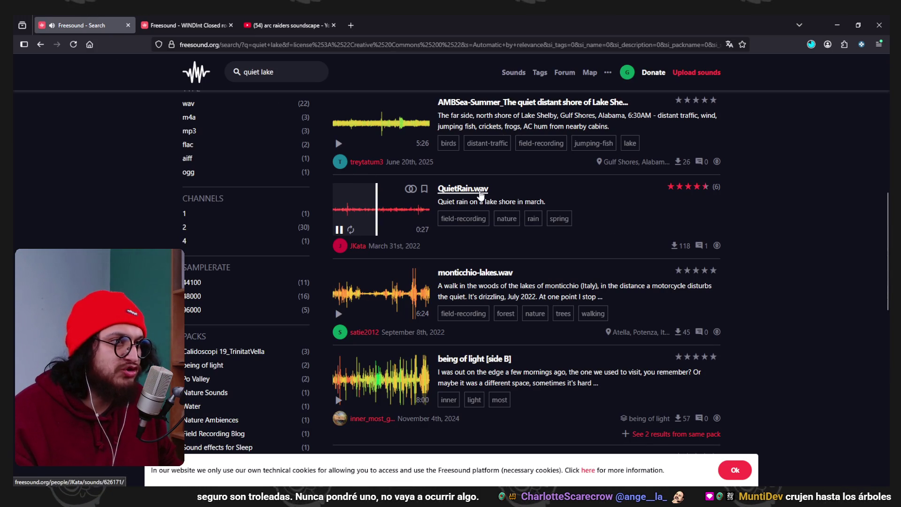
middle_click(481, 194)
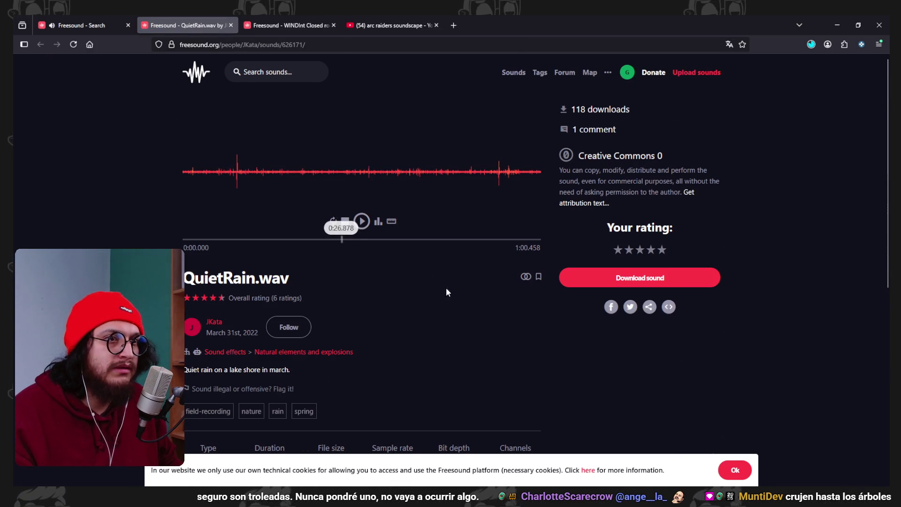
click(108, 25)
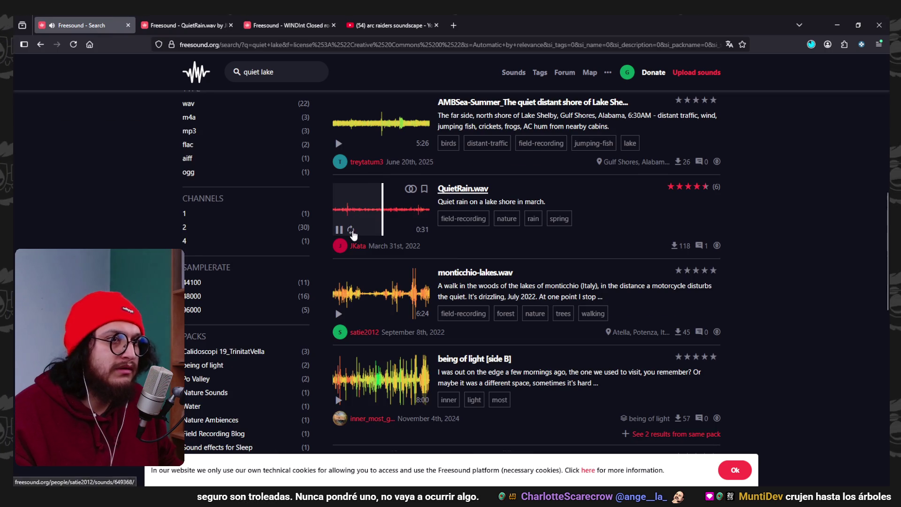
key(ctrl+shift+Tab)
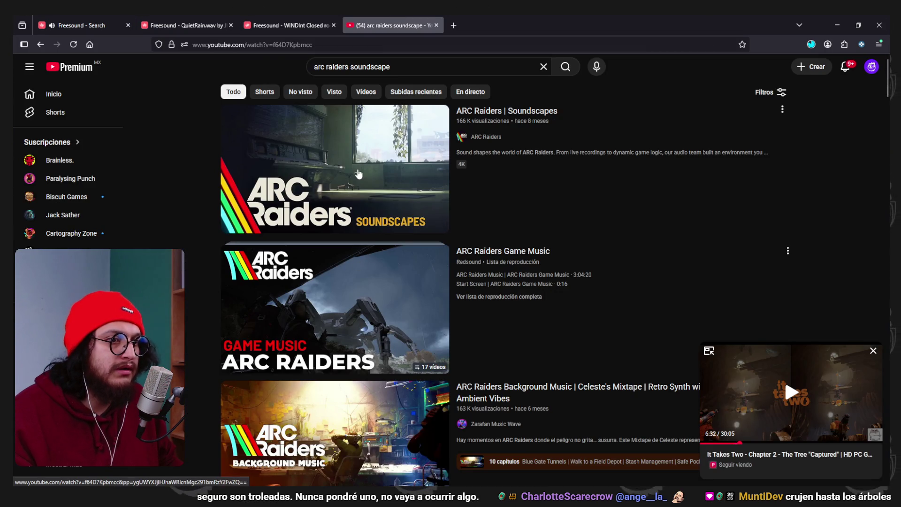
Play the ARC Raiders | Soundscapes video, pausing and resuming it once
click(358, 175)
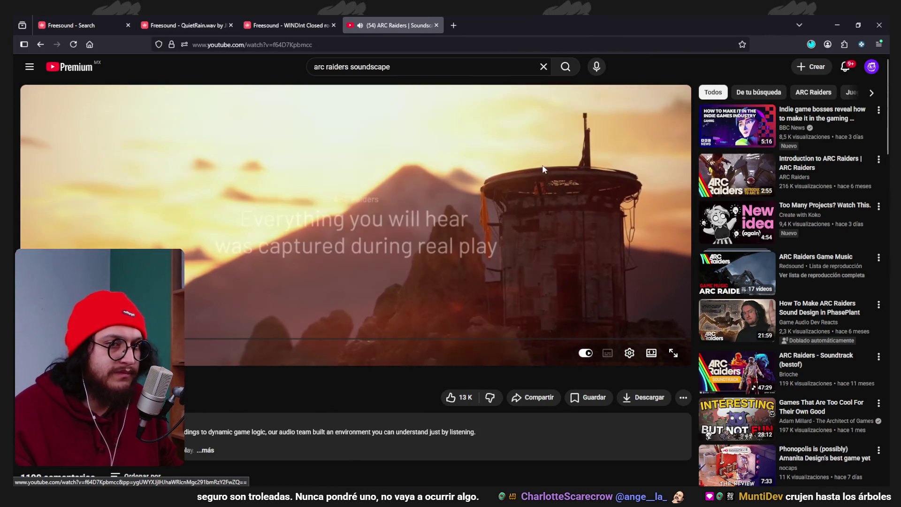
click(522, 173)
click(521, 171)
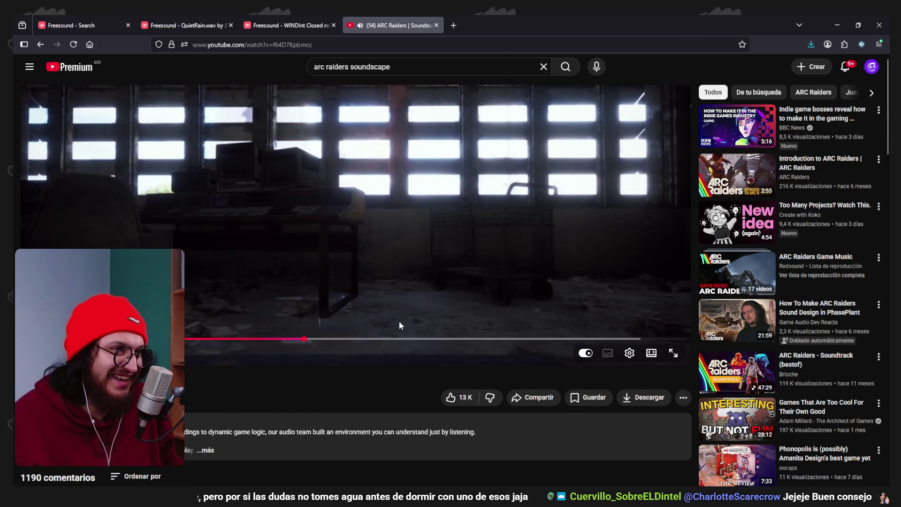
Pause the ARC Raiders video and search YouTube for 'tunic soundscape' in a new tab
click(381, 158)
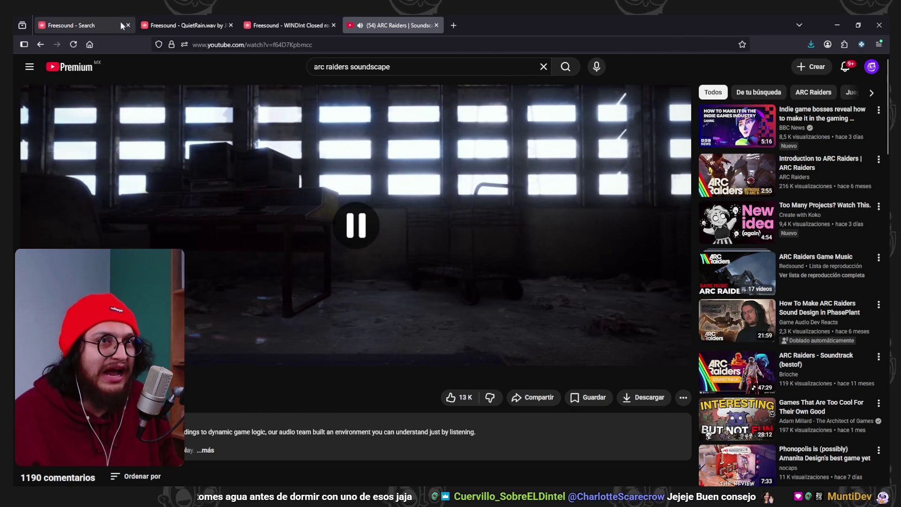
click(453, 25)
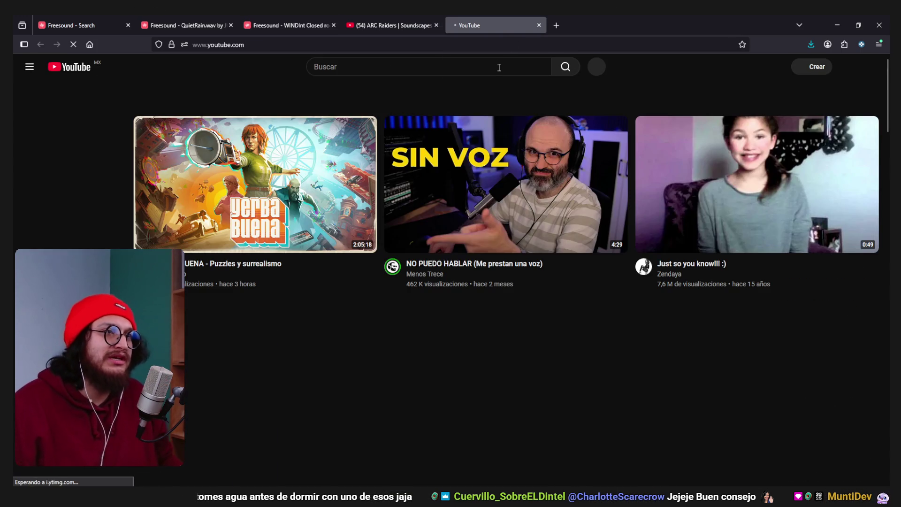
click(499, 68)
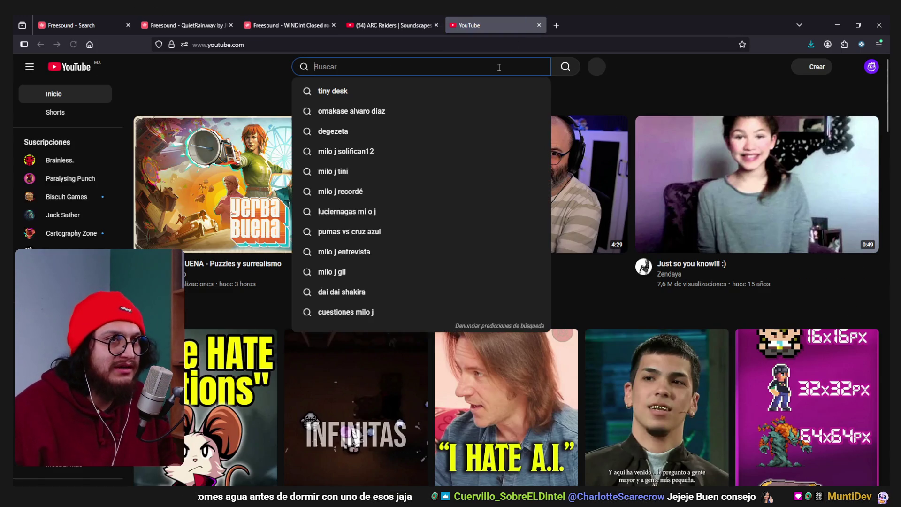
text(tunic soundscape)
key(Return)
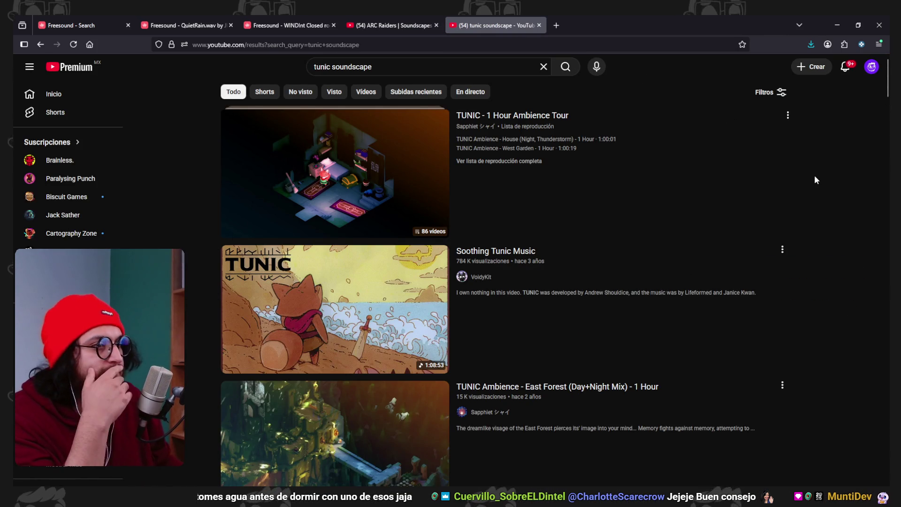
Play and pause the TUNIC Ambience – East Forest (Day+Night Mix) video, then return to Freesound
scroll(887, 188, down, 5)
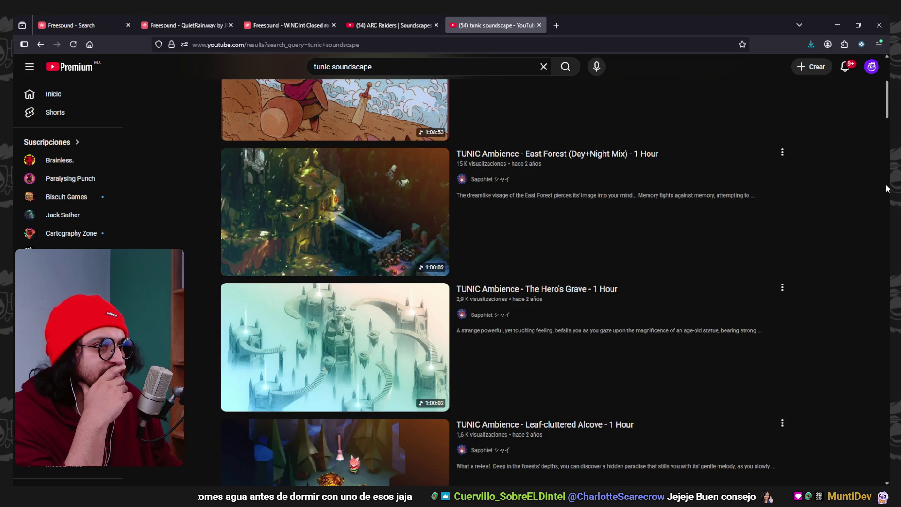
click(365, 209)
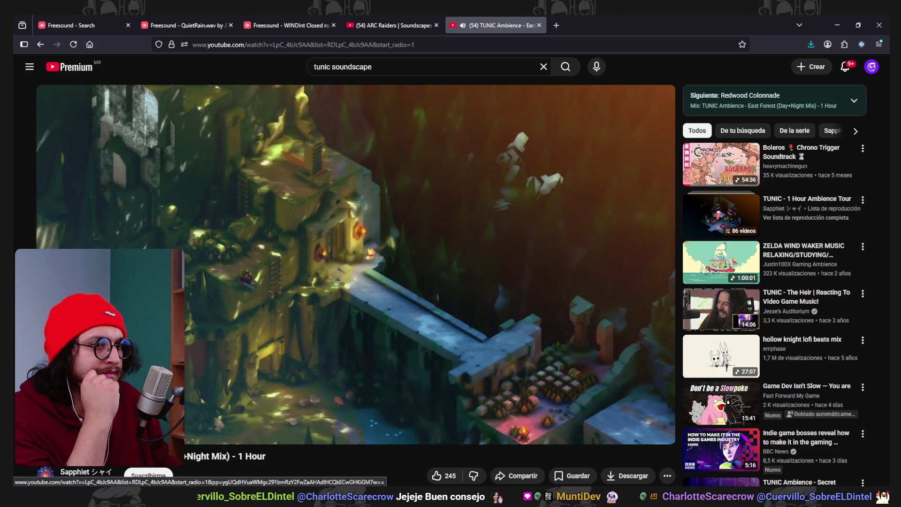
mouse_move(355, 202)
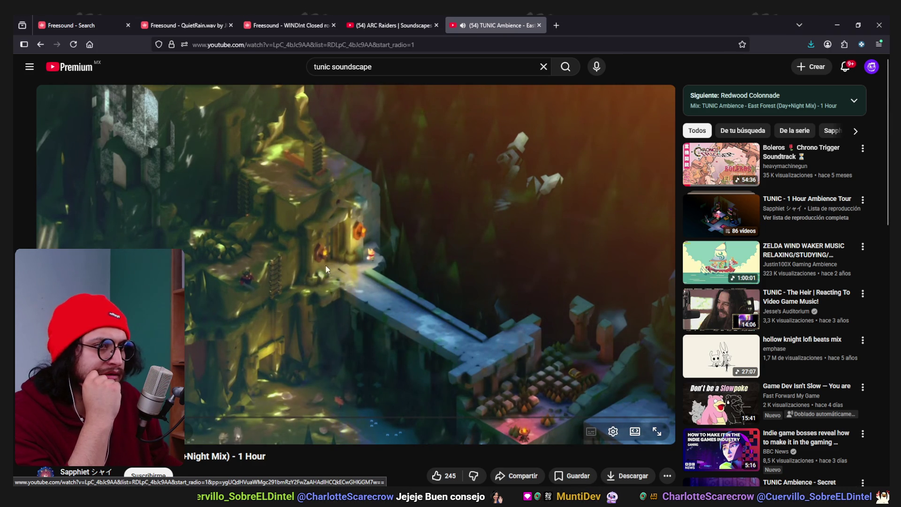
click(314, 192)
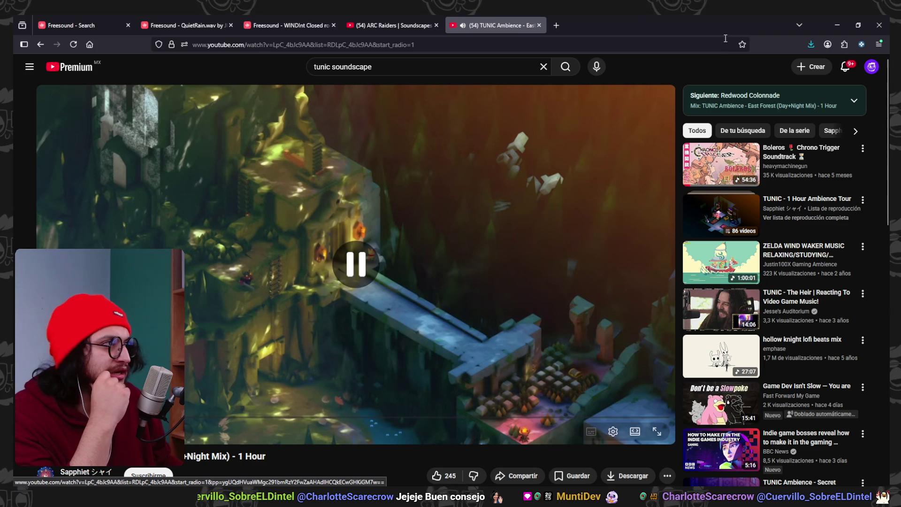
click(236, 21)
Download QuietRain.wav (11.1 MB) from its Freesound page and pause the rain preview
click(246, 19)
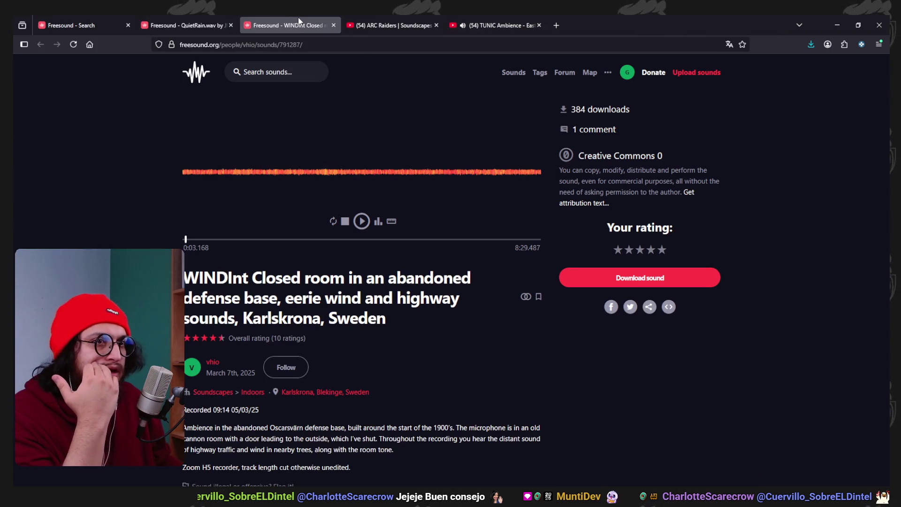
click(227, 25)
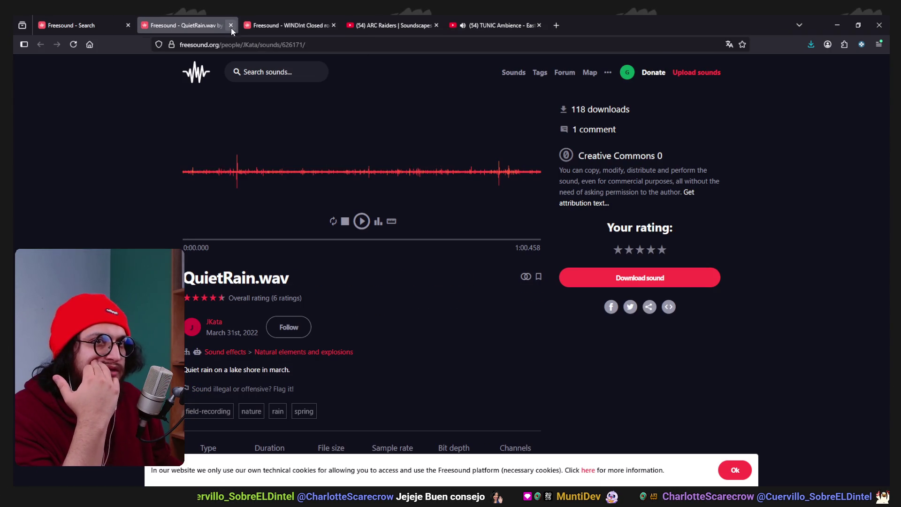
click(640, 277)
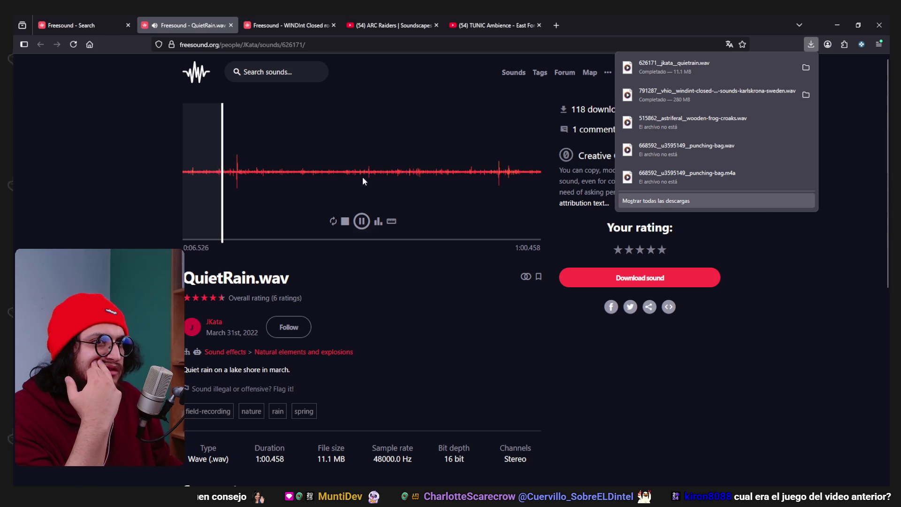
click(828, 100)
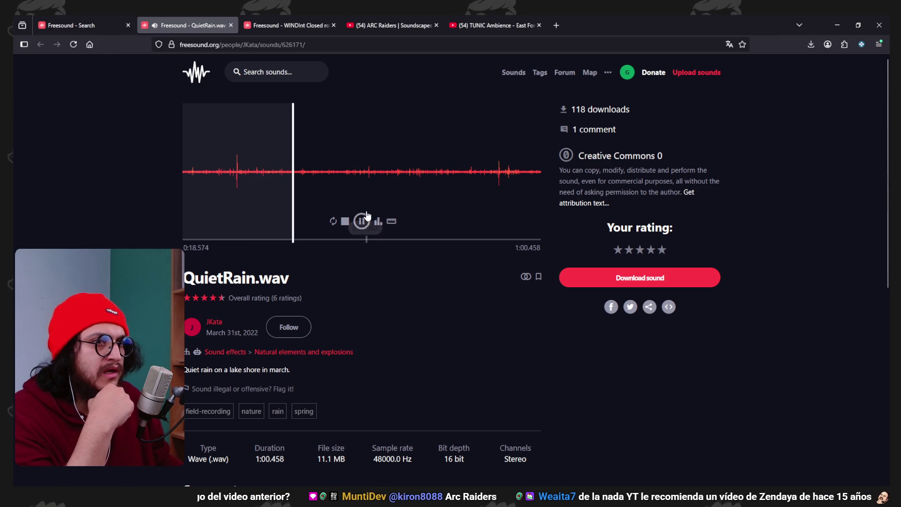
click(367, 216)
Show the downloaded rain file in the Downloads folder, then close that Explorer window
click(811, 44)
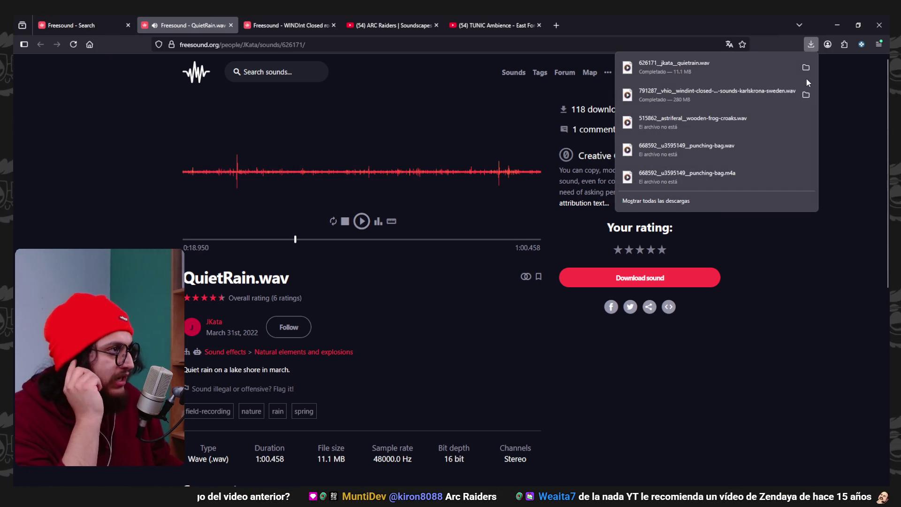
click(806, 68)
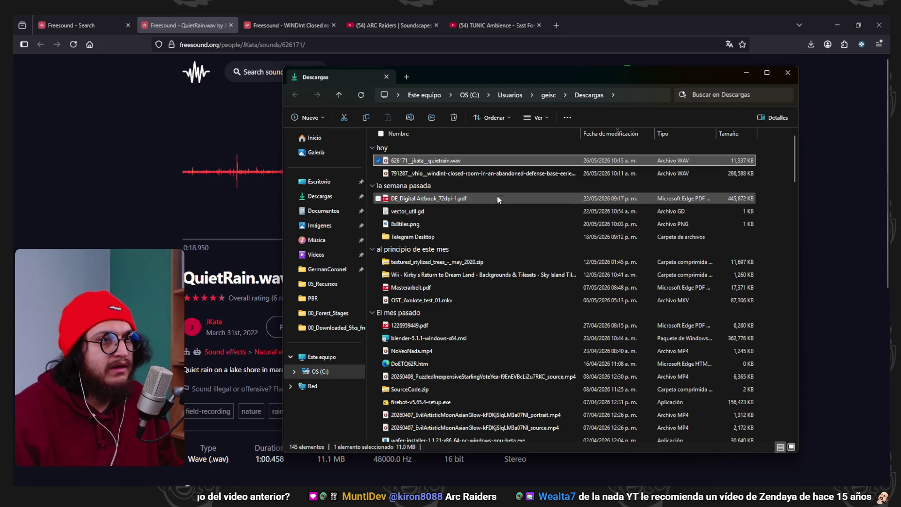
click(284, 448)
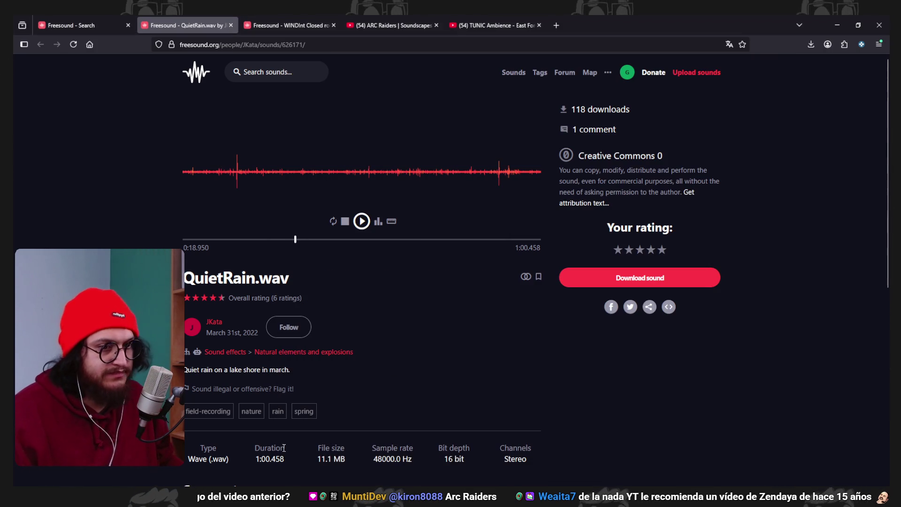
mouse_move(328, 449)
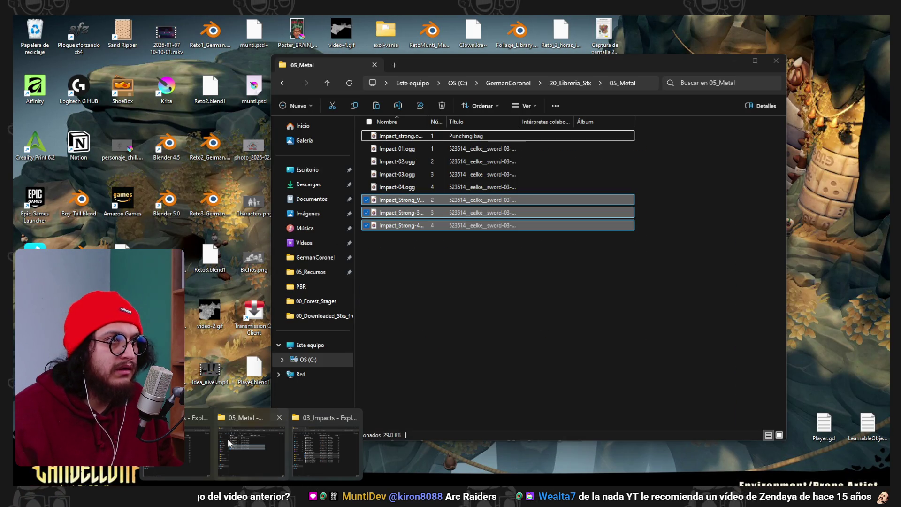
Create a new 06_Ambiences folder inside 20_Libreria_Sfx and open it
click(227, 438)
click(571, 84)
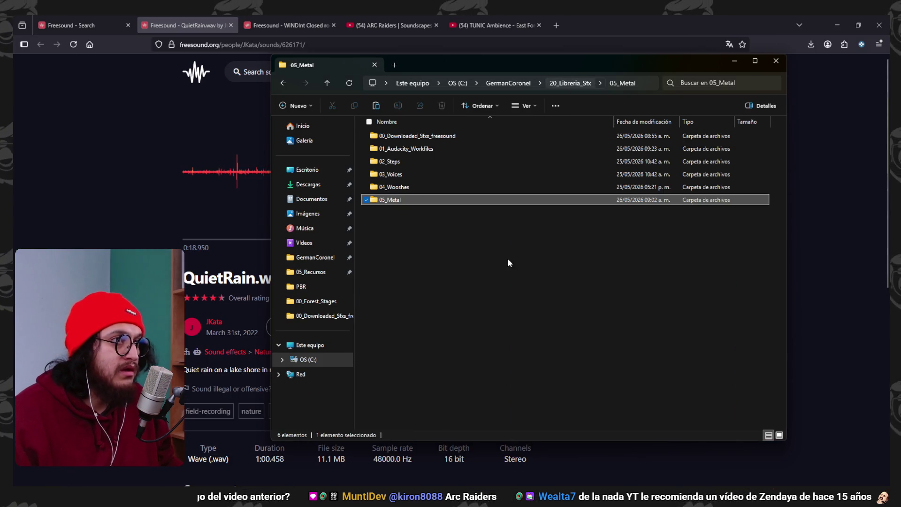
right_click(445, 245)
mouse_move(493, 347)
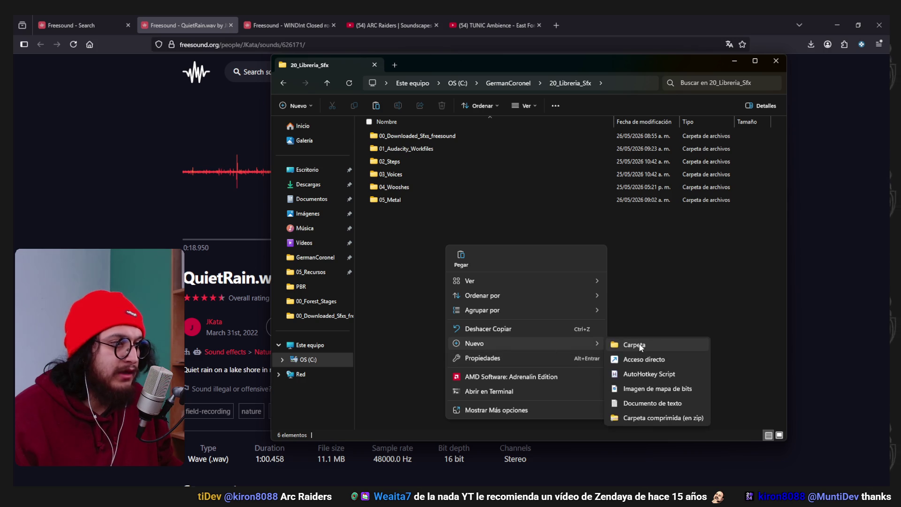
click(638, 344)
text(06)
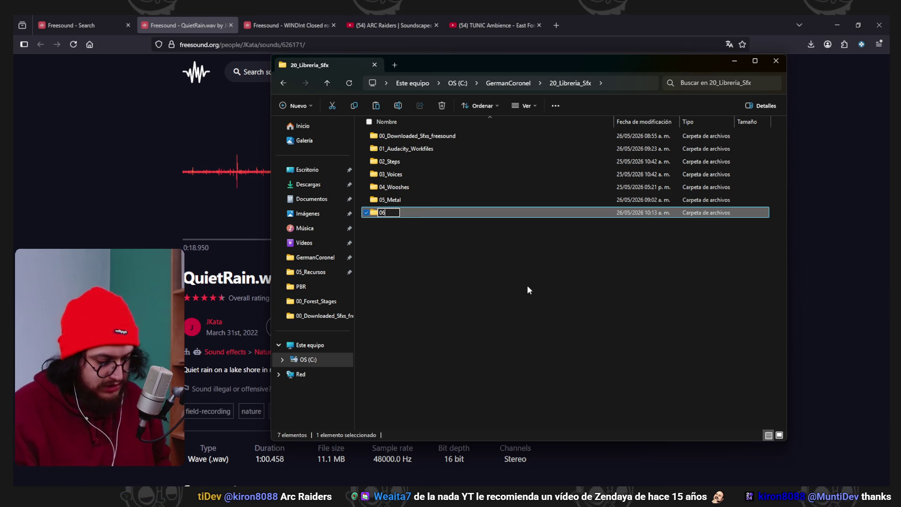
text(_Ambiences)
key(Return)
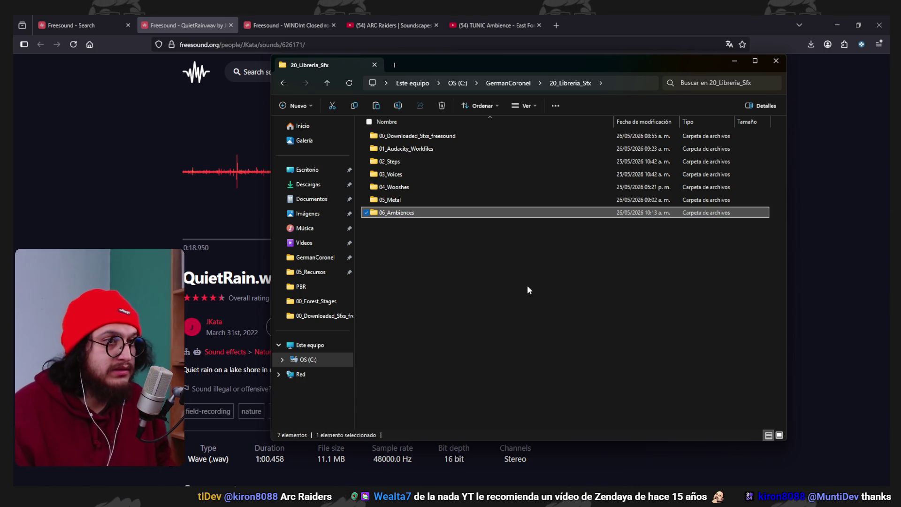
double_click(502, 216)
Paste the two downloaded ambience WAVs into 06_Ambiences and preview the 791287 closed-room file
key(ctrl+v)
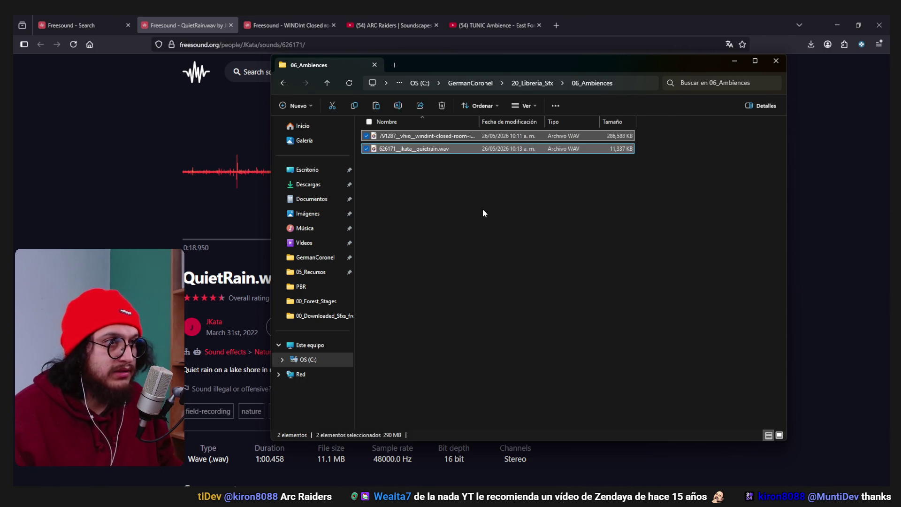
click(482, 208)
click(444, 136)
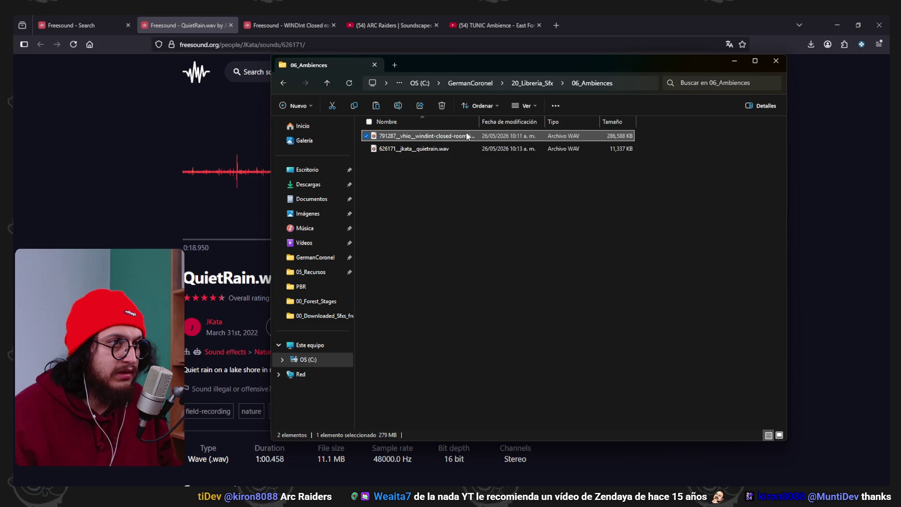
key(space)
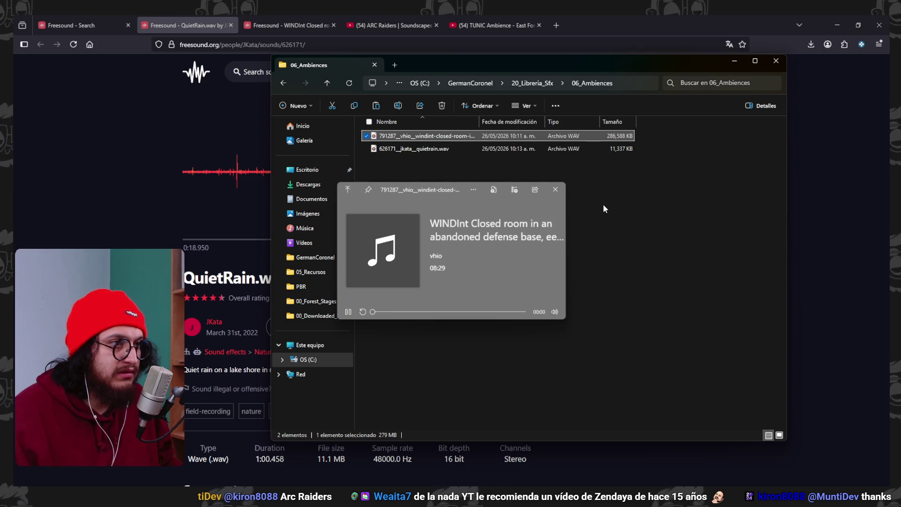
key(space)
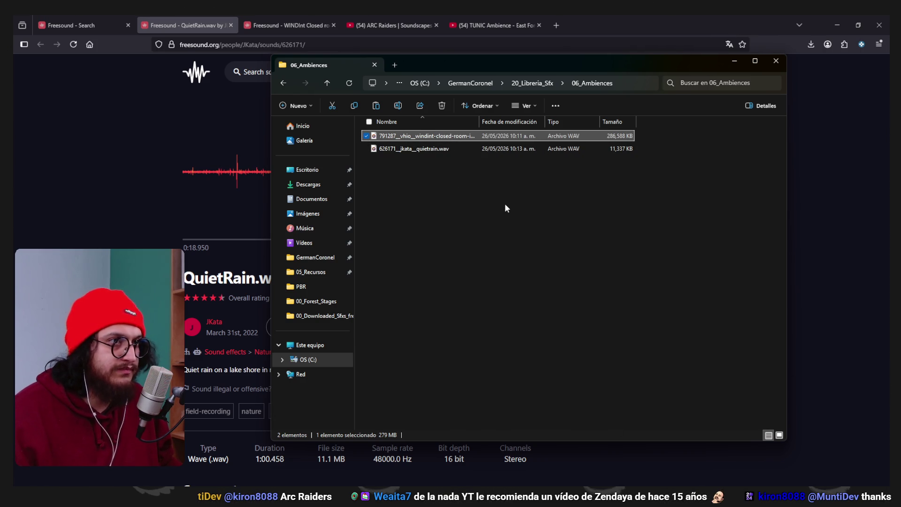
key(super)
key(Escape)
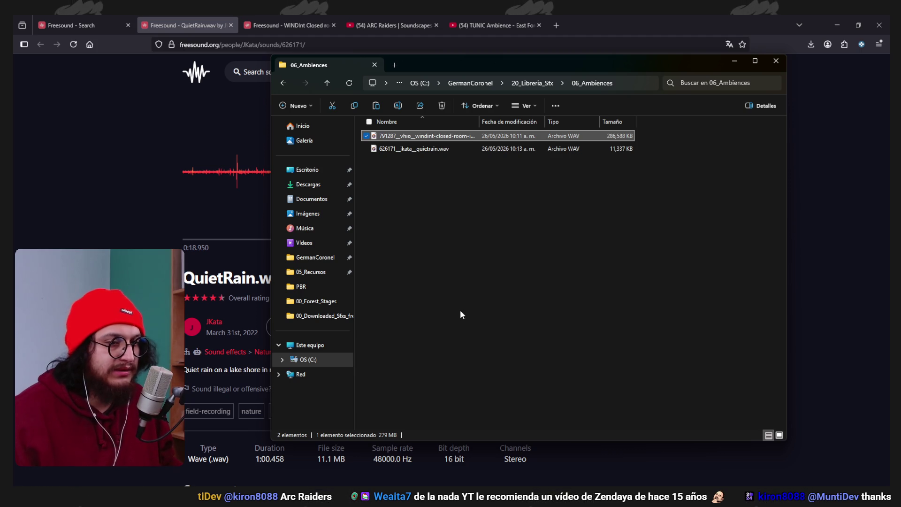
key(super)
key(Escape)
Launch Audacity from Start search ('aud') and close Ableton Live
key(super)
text(aud)
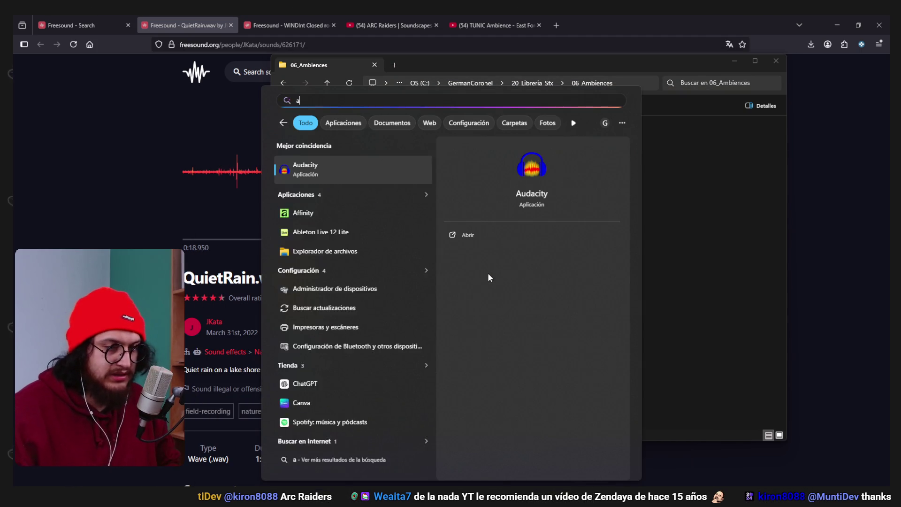
key(Return)
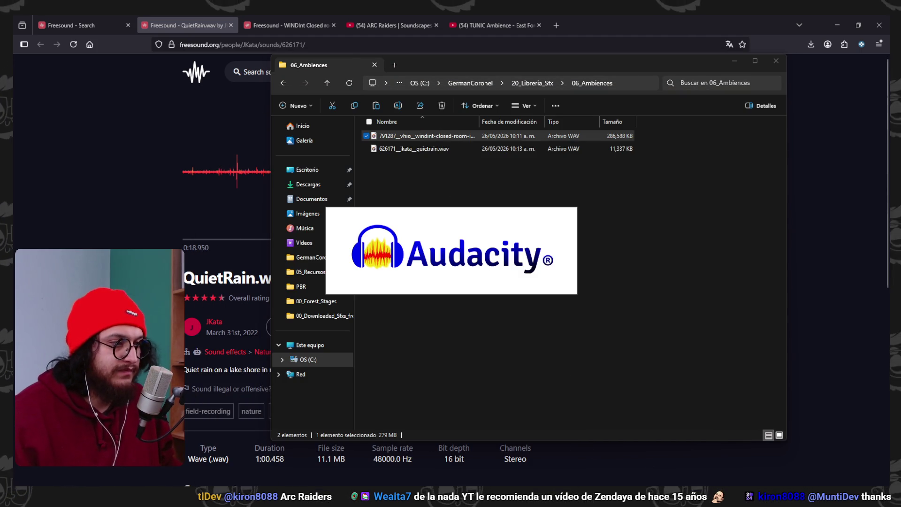
right_click(652, 502)
click(632, 443)
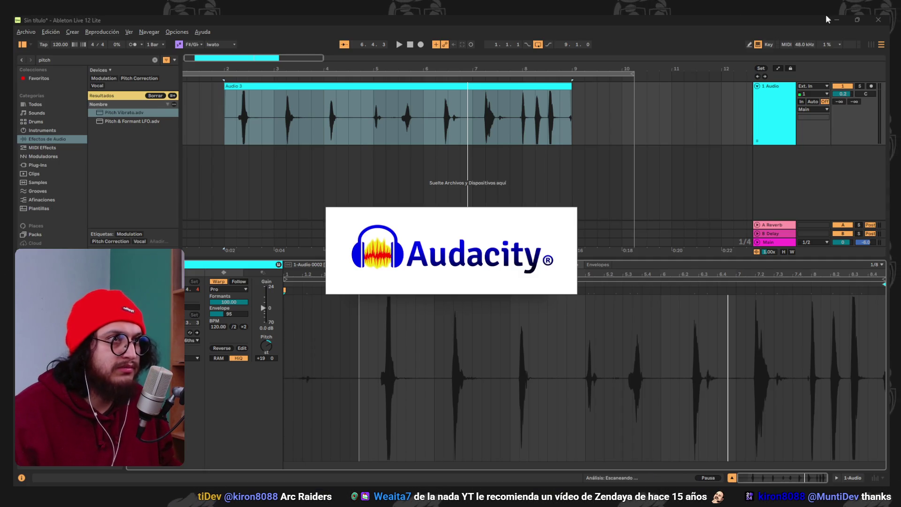
click(883, 20)
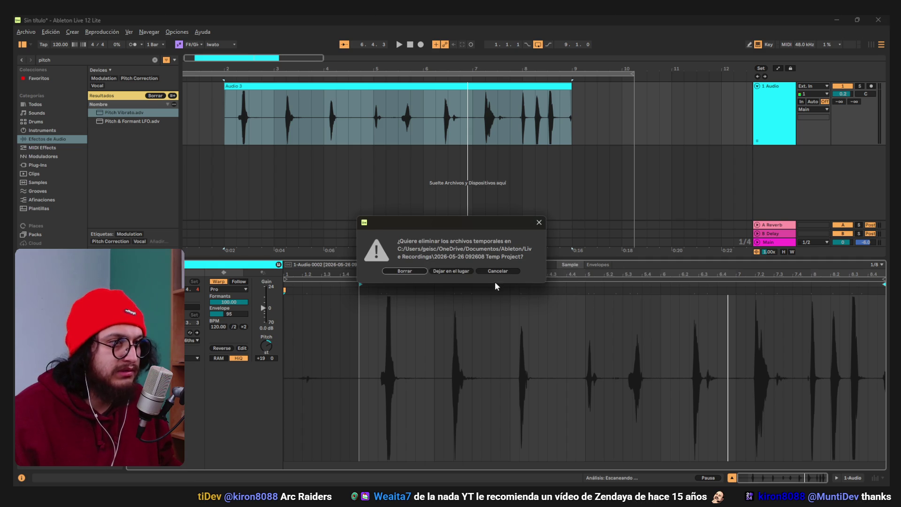
click(407, 271)
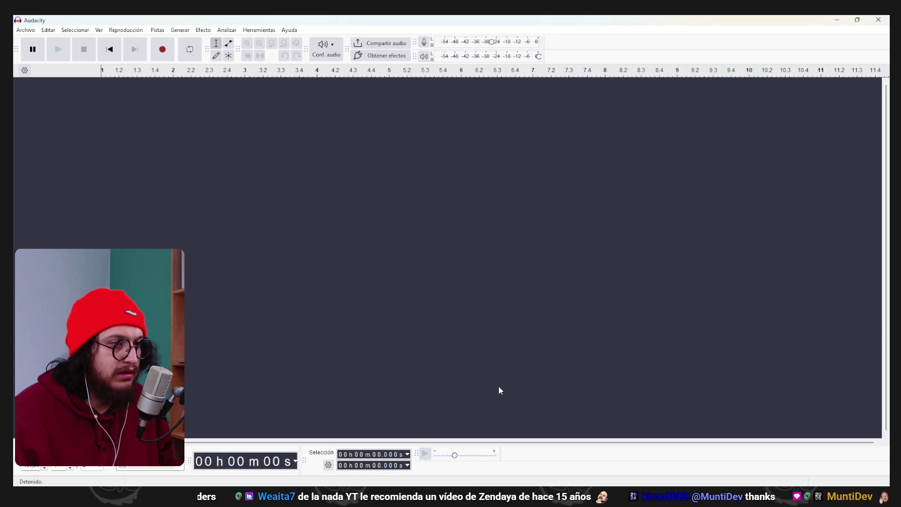
Drag the 791287 closed-room WAV from 06_Ambiences into Audacity as a stereo track
mouse_move(334, 455)
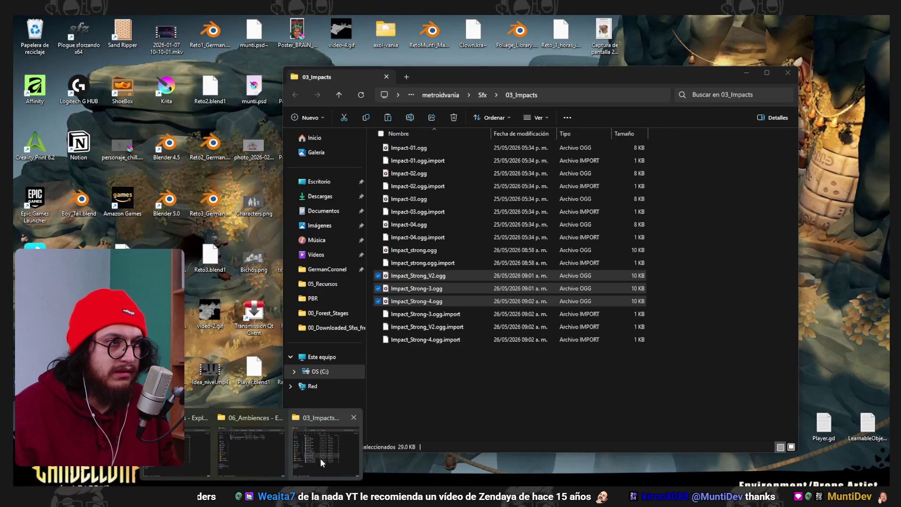
click(229, 444)
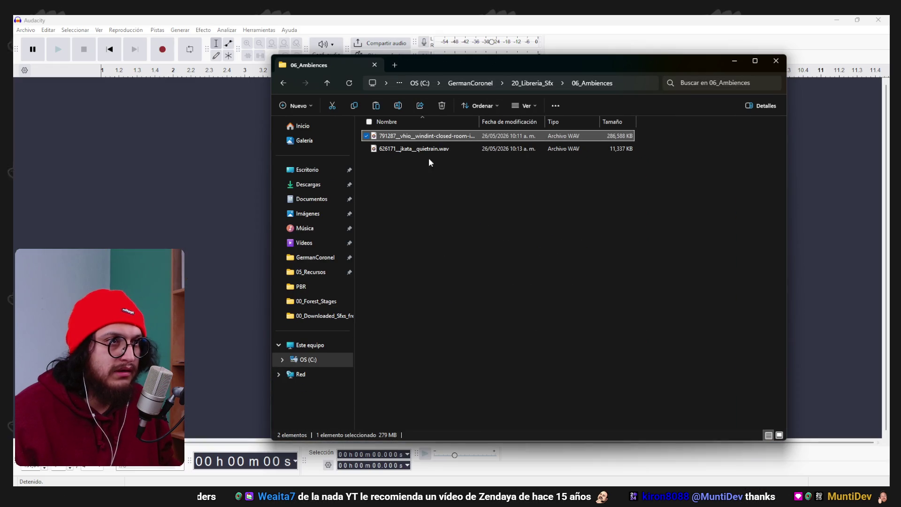
mouse_move(421, 139)
mouse_down()
mouse_move(202, 176)
mouse_move(305, 167)
mouse_up()
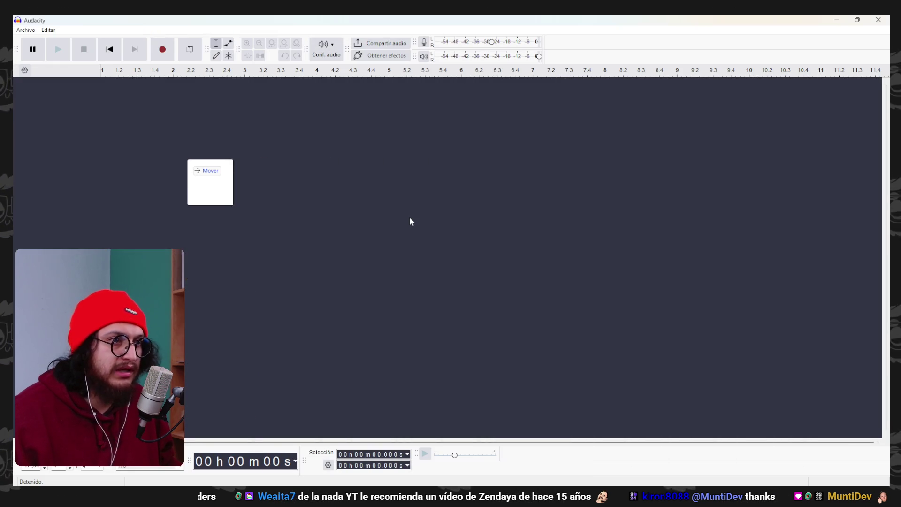
scroll(410, 216, down, 2)
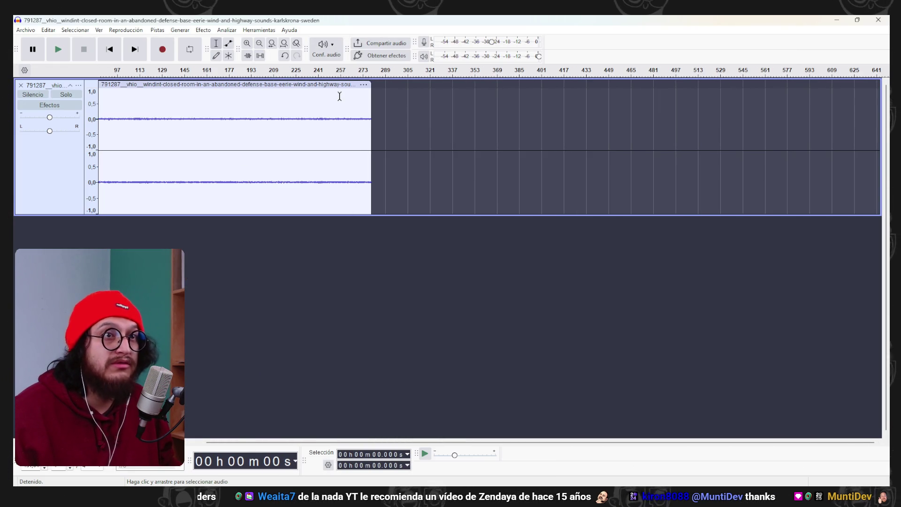
Preview the ambience clip, zoom in, and trim a little off its beginning
click(338, 96)
click(350, 96)
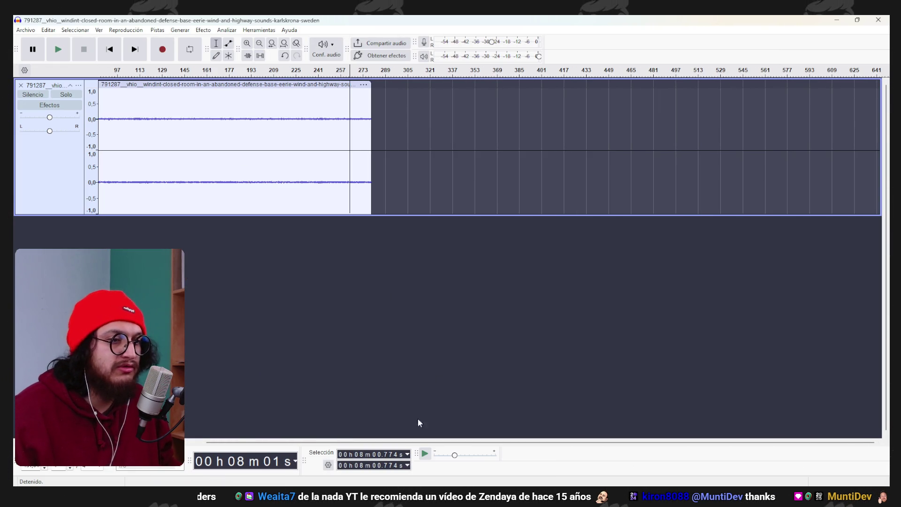
drag(419, 442, 398, 441)
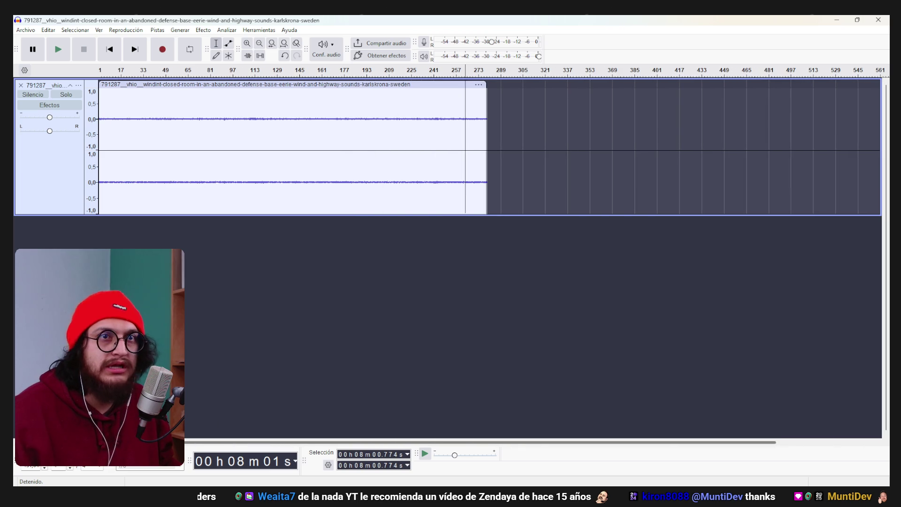
click(65, 49)
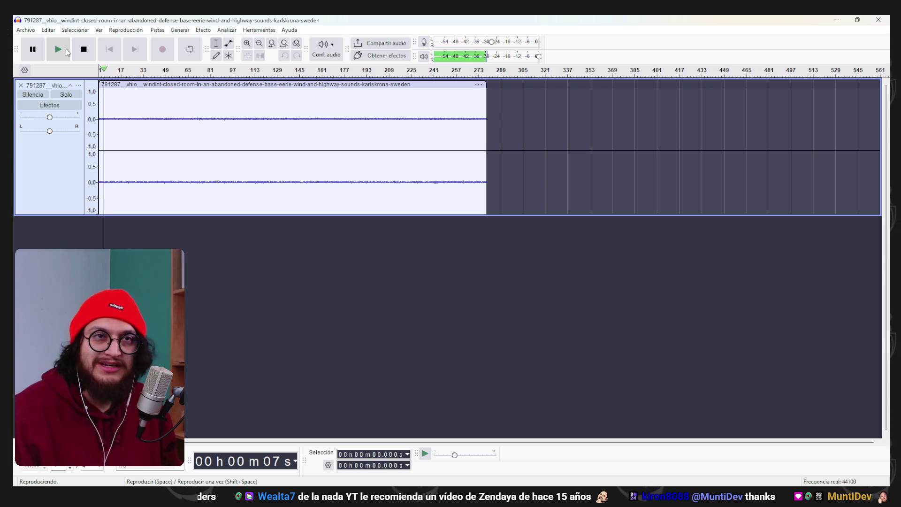
key(ctrl+1)
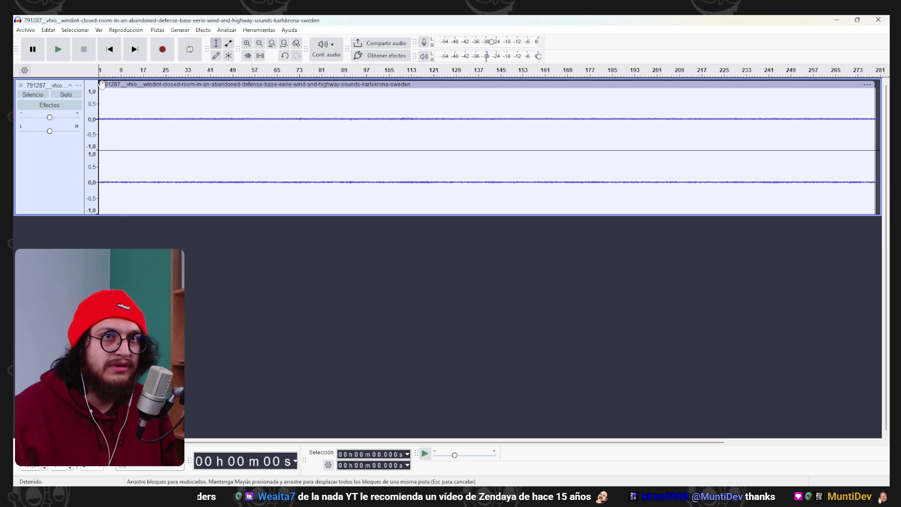
drag(99, 93, 121, 93)
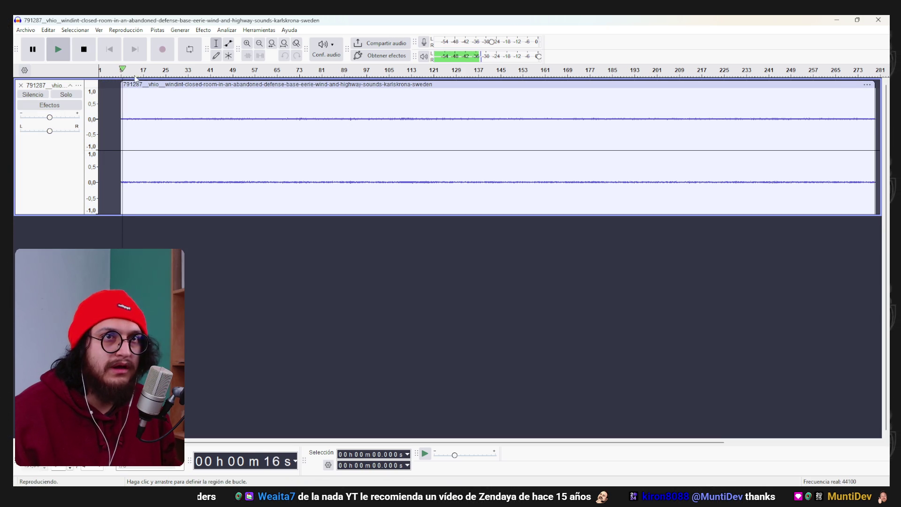
key(space)
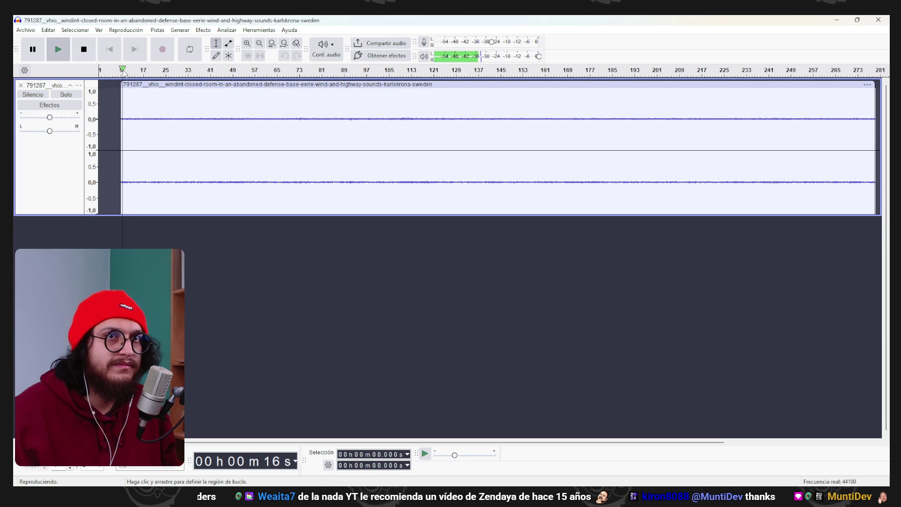
Move the trimmed clip back to 0 s and set the edit point at 1:29.557
drag(156, 88, 134, 88)
click(177, 70)
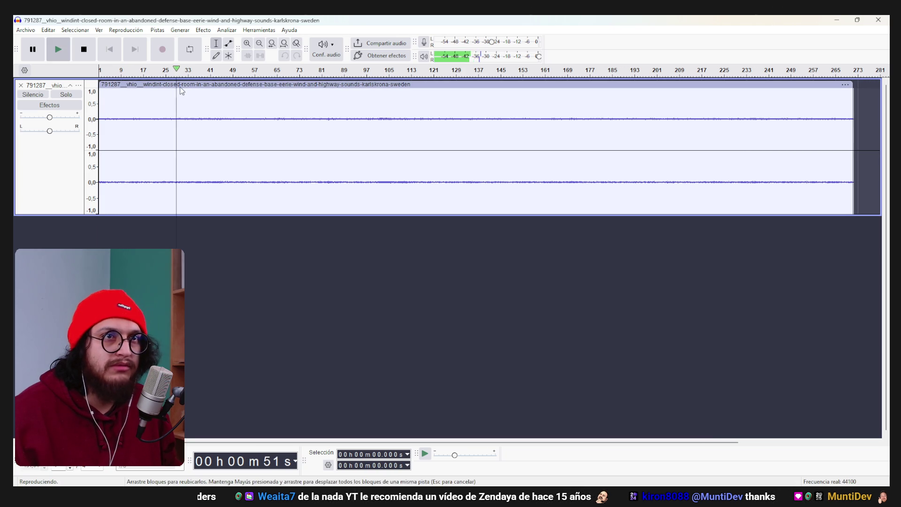
click(185, 89)
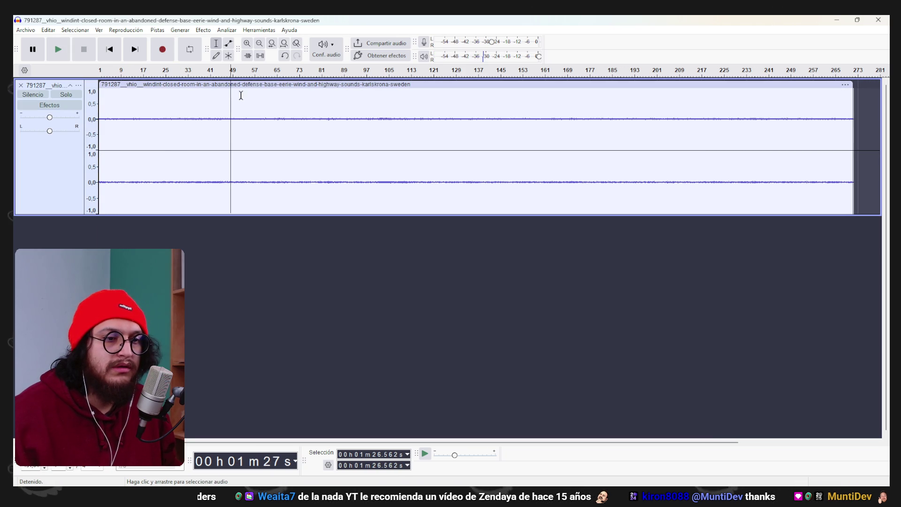
click(235, 90)
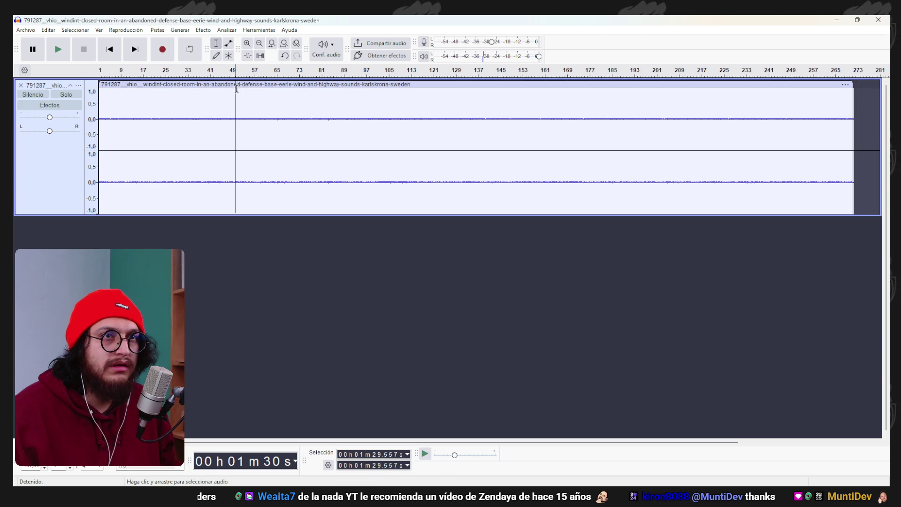
Split the clip at 1:29.557 and delete the trailing part
drag(205, 98, 98, 97)
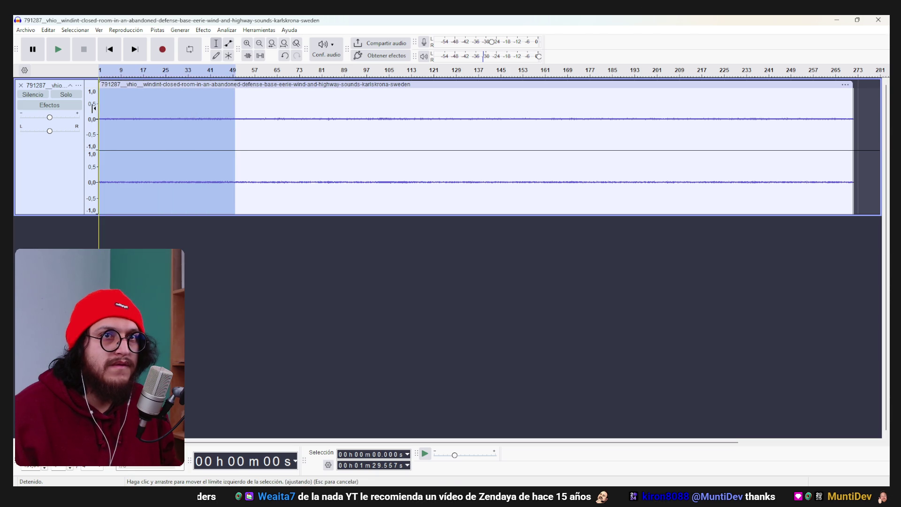
right_click(139, 98)
click(174, 140)
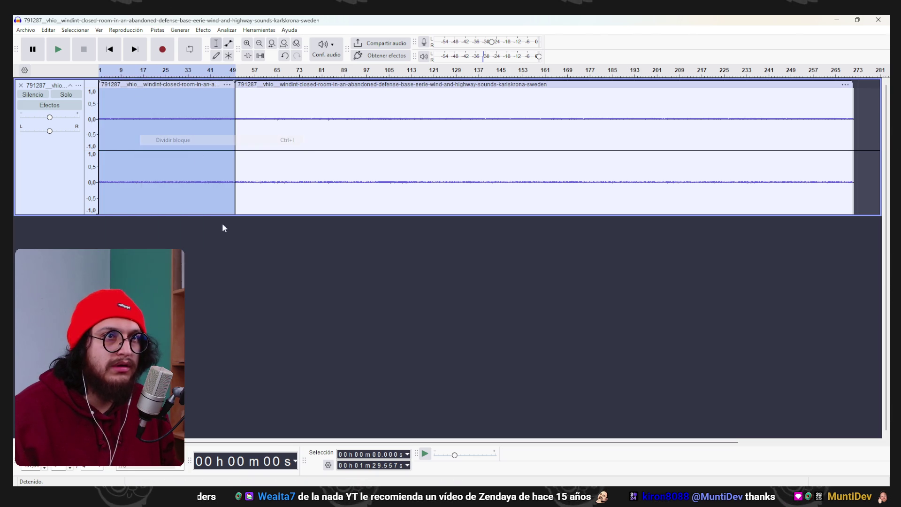
click(271, 85)
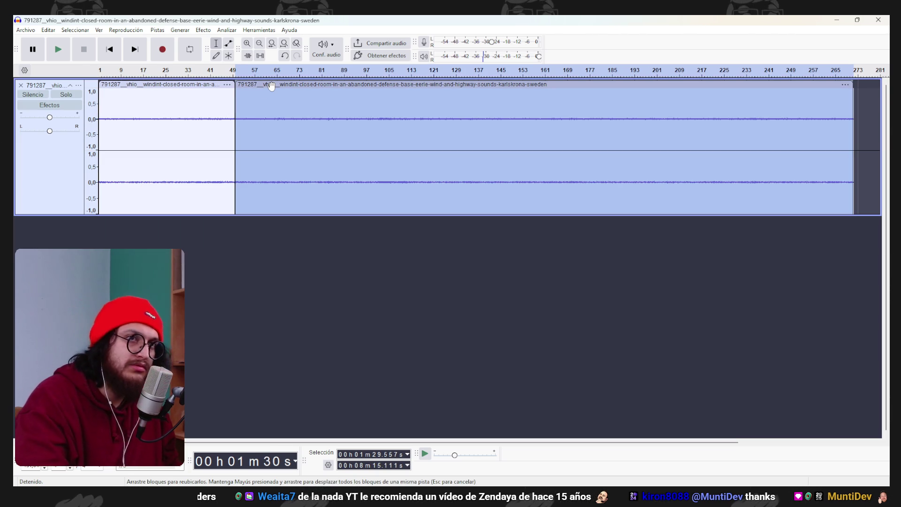
key(Delete)
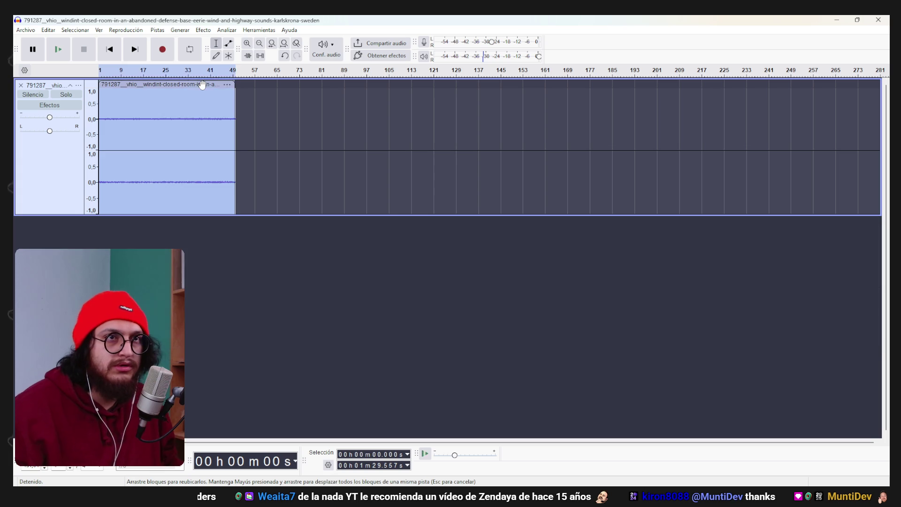
Duplicate the clip to a new track and split the top clip near its end
key(ctrl+d)
click(276, 234)
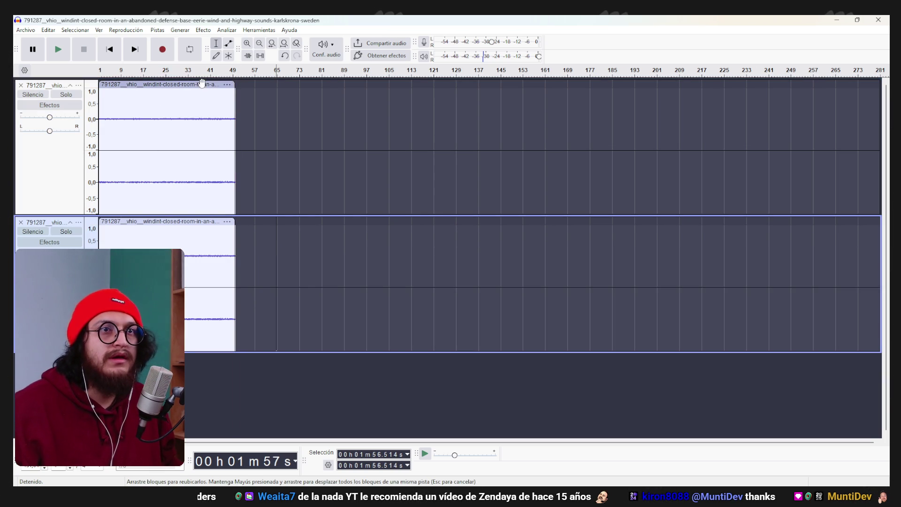
click(198, 94)
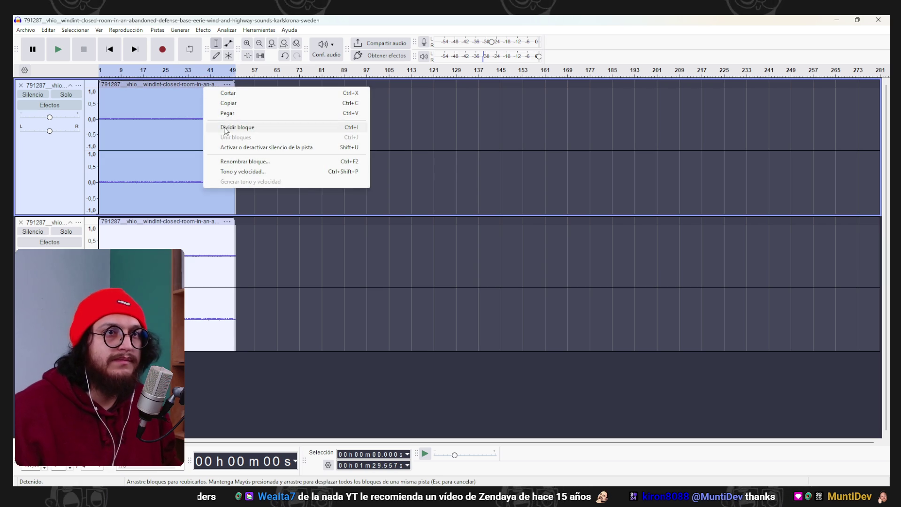
click(181, 121)
drag(236, 122, 203, 121)
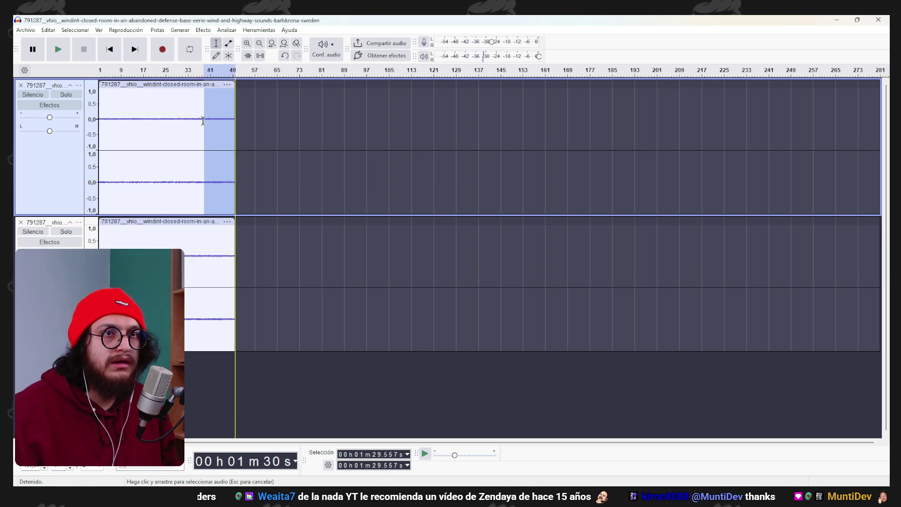
right_click(199, 120)
click(235, 162)
Delete the duplicate clip and remove the empty second track
click(310, 268)
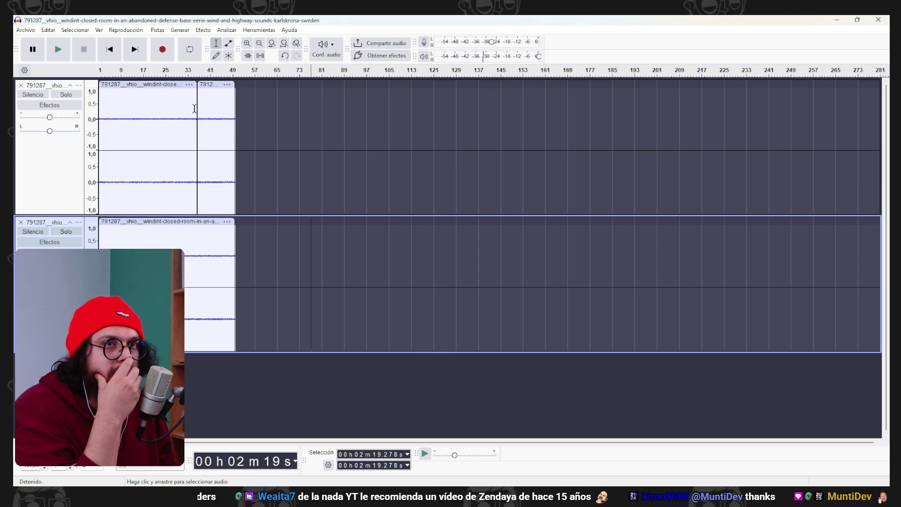
double_click(184, 230)
key(Delete)
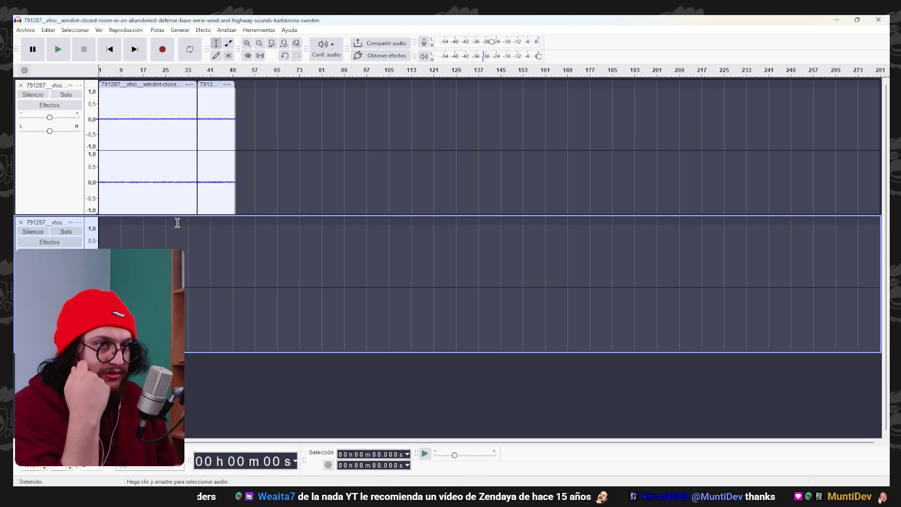
click(21, 222)
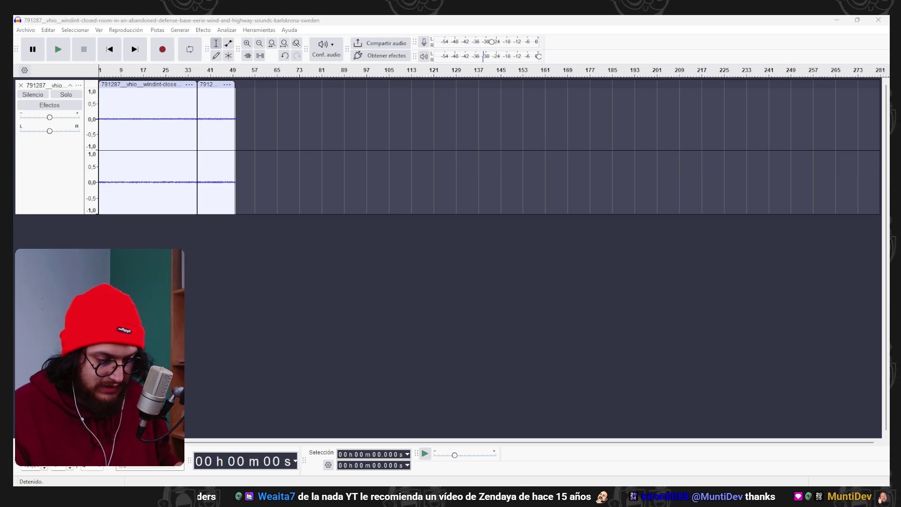
Browse the X saved bookmarks and open the rabbit game post in a new tab
key(alt+Tab)
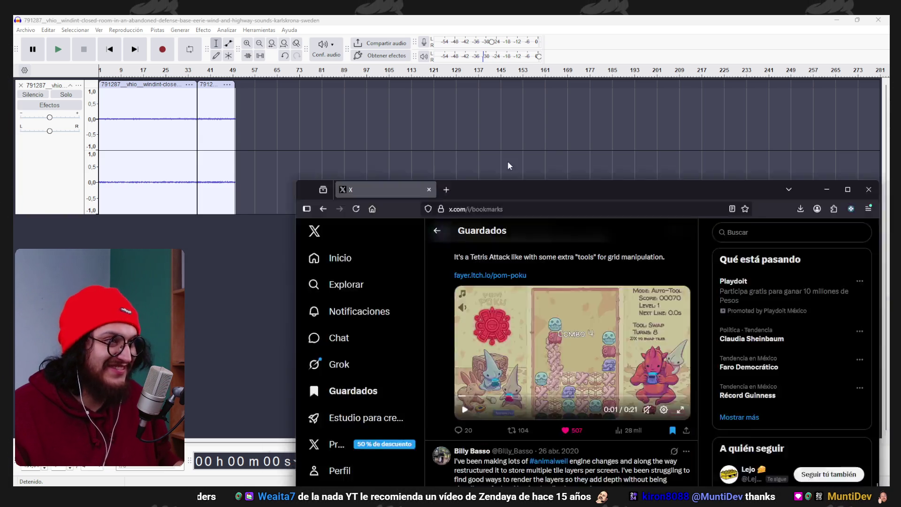
scroll(434, 176, down, 5)
scroll(435, 175, up, 20)
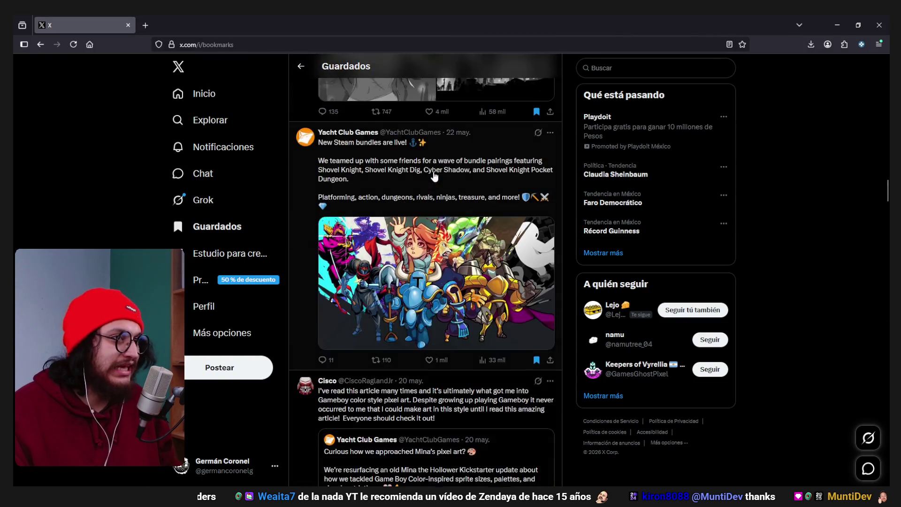
scroll(434, 176, up, 10)
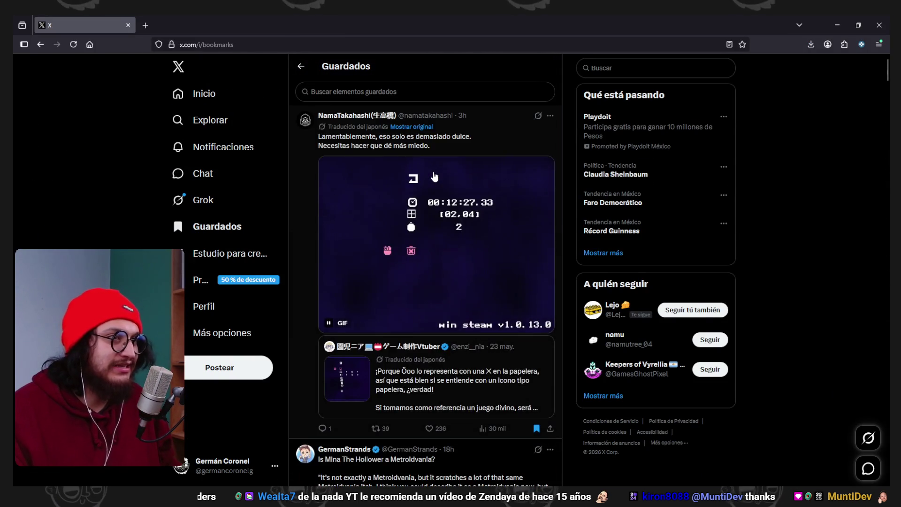
scroll(453, 192, down, 5)
scroll(495, 282, down, 14)
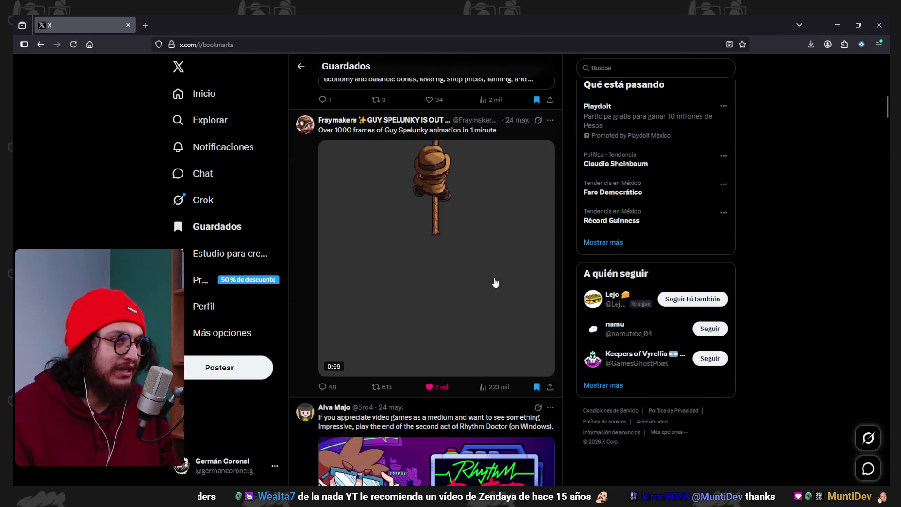
scroll(495, 282, up, 4)
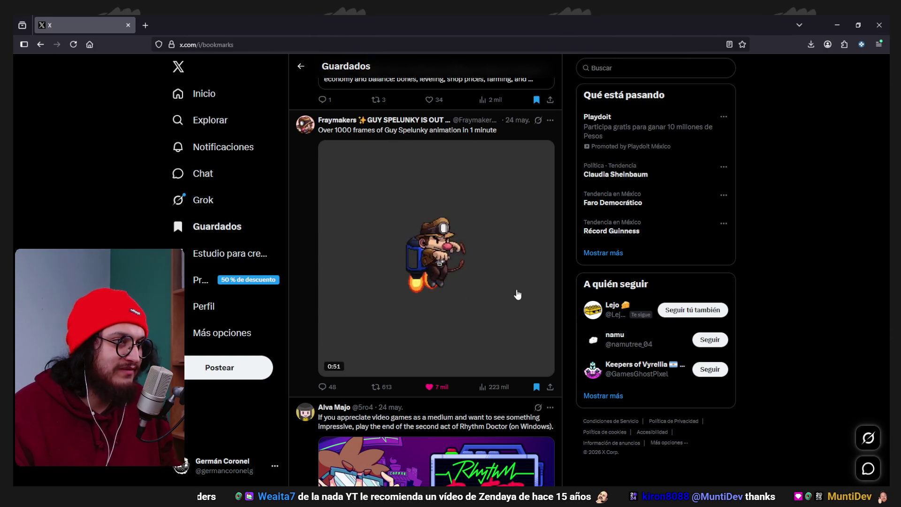
scroll(517, 294, down, 5)
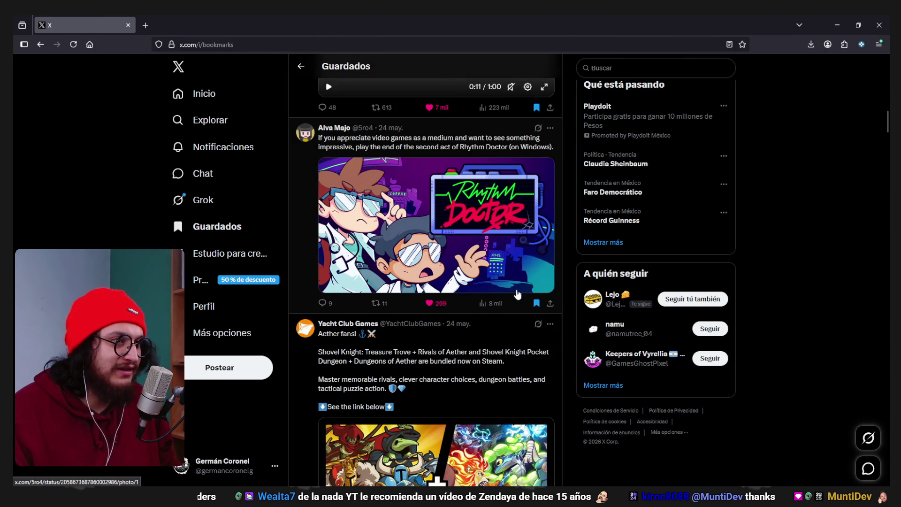
scroll(517, 294, down, 17)
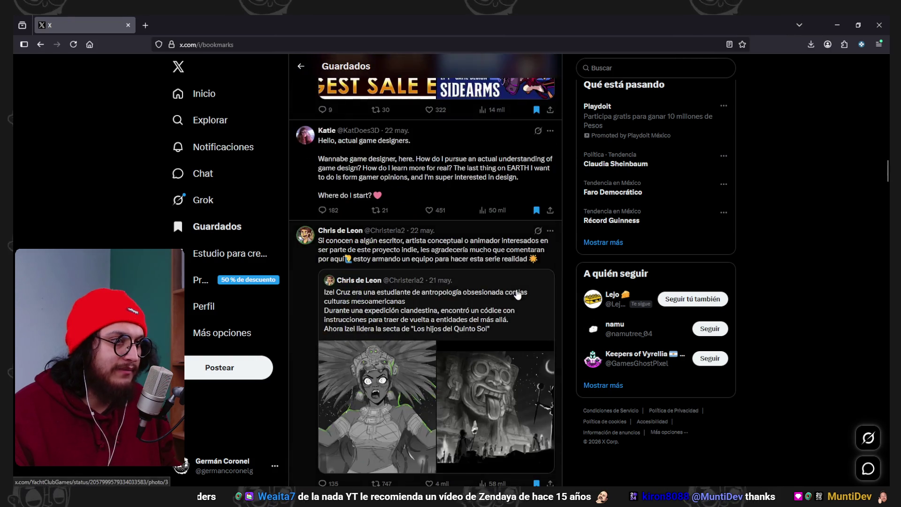
scroll(518, 295, down, 18)
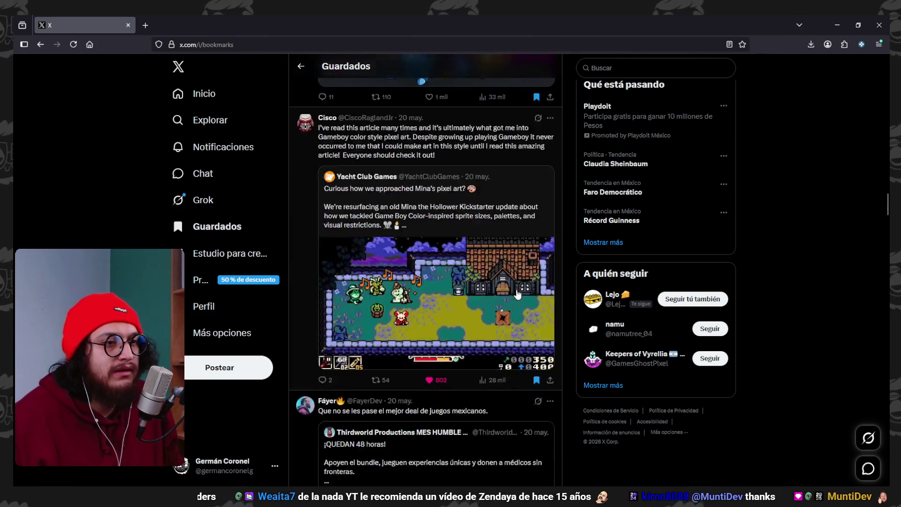
scroll(518, 294, down, 6)
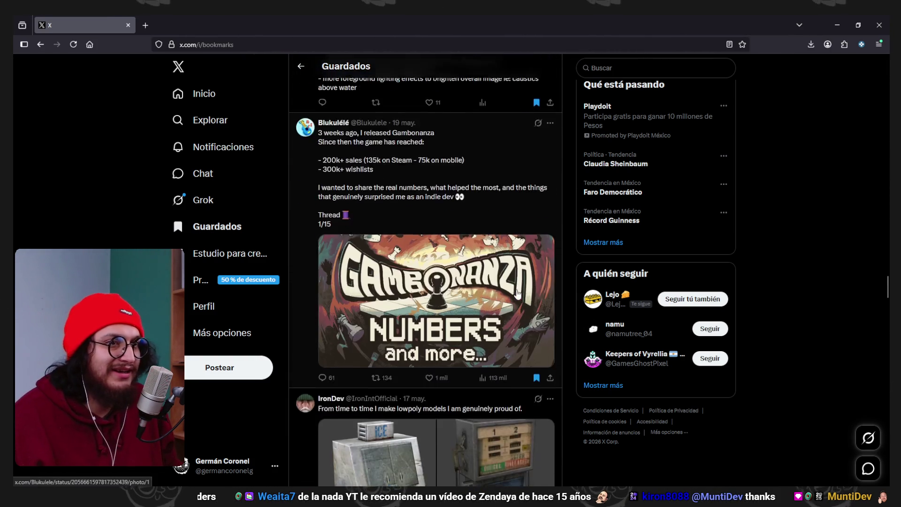
scroll(518, 294, down, 3)
scroll(518, 294, up, 6)
scroll(517, 294, down, 7)
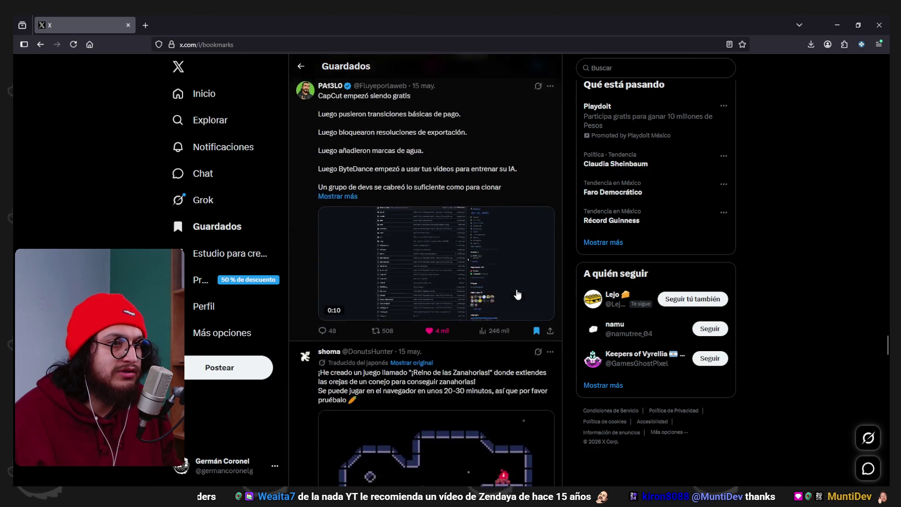
scroll(460, 267, up, 1)
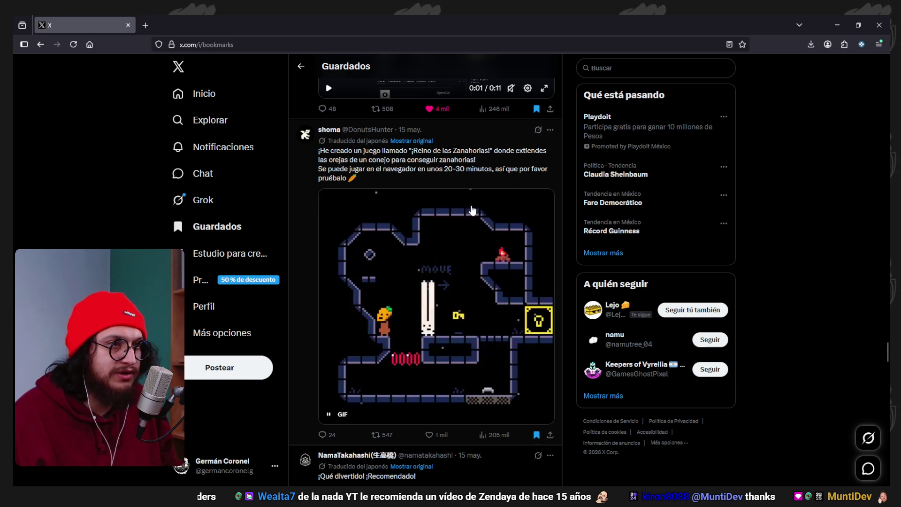
scroll(470, 326, down, 2)
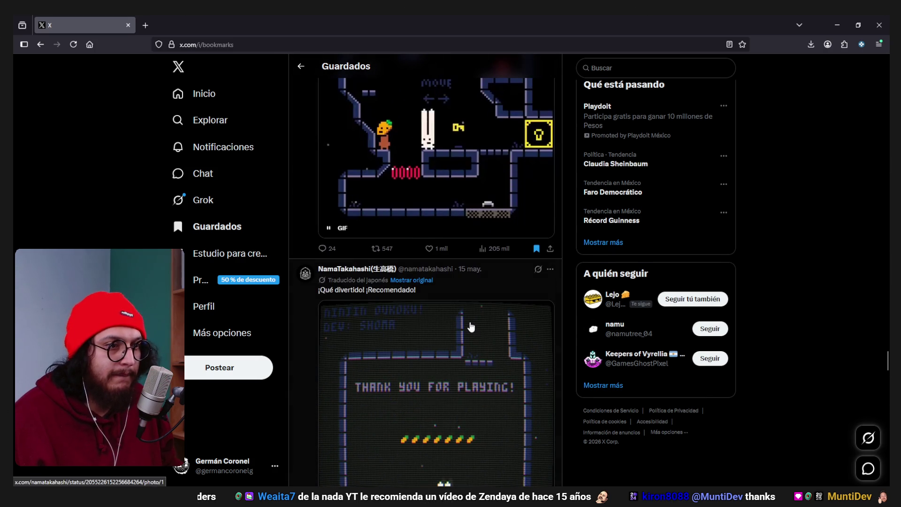
scroll(471, 326, up, 4)
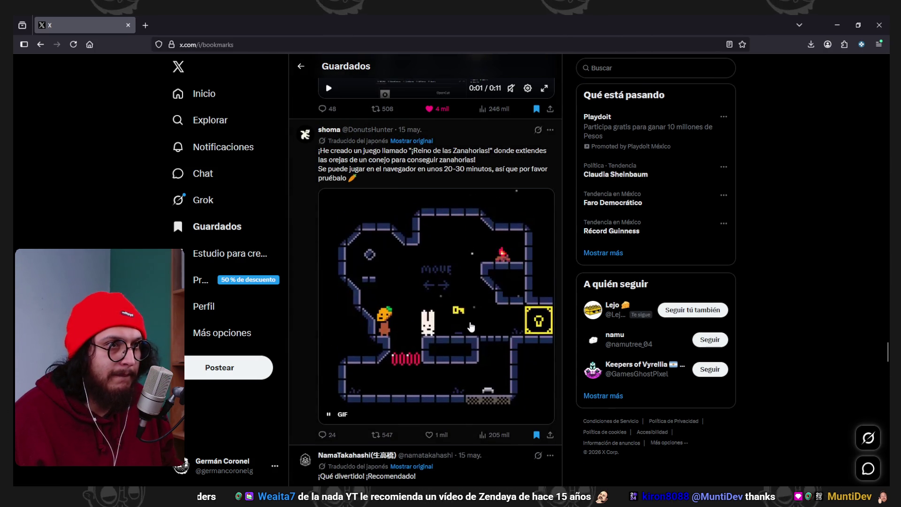
scroll(471, 326, up, 2)
middle_click(471, 333)
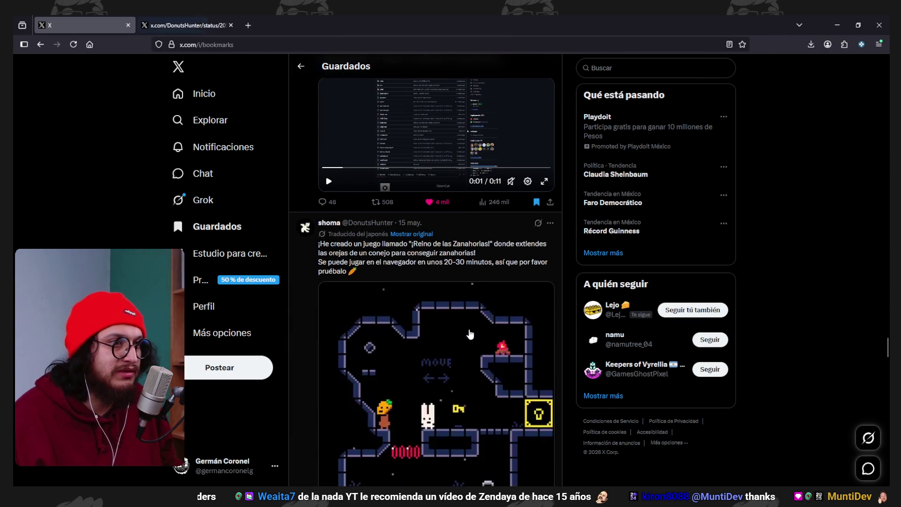
Scroll down the bookmarks to the post recommending MubLoop
scroll(470, 334, down, 14)
scroll(380, 268, up, 5)
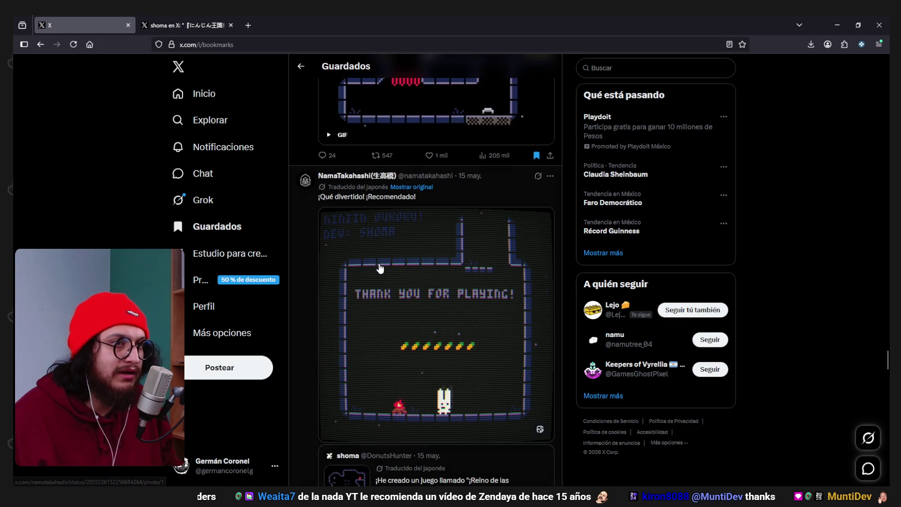
scroll(351, 206, down, 2)
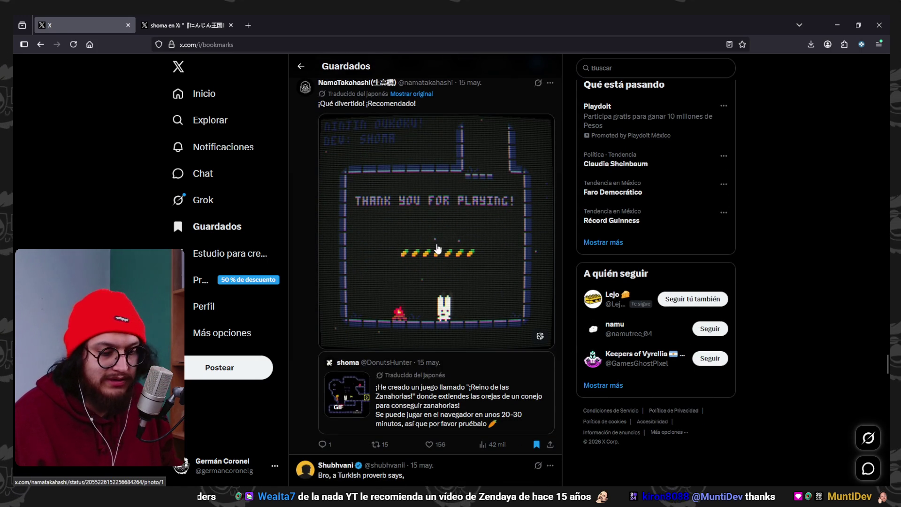
scroll(469, 375, down, 3)
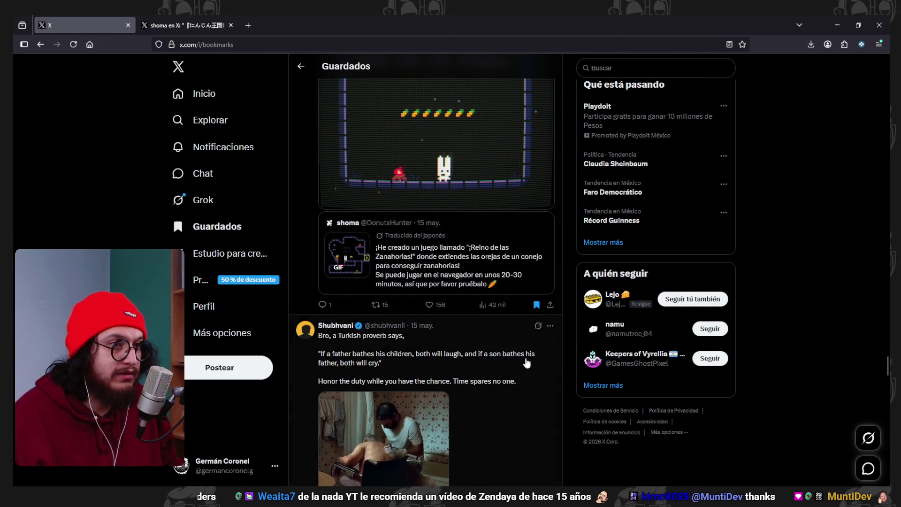
scroll(534, 361, down, 6)
scroll(535, 361, down, 6)
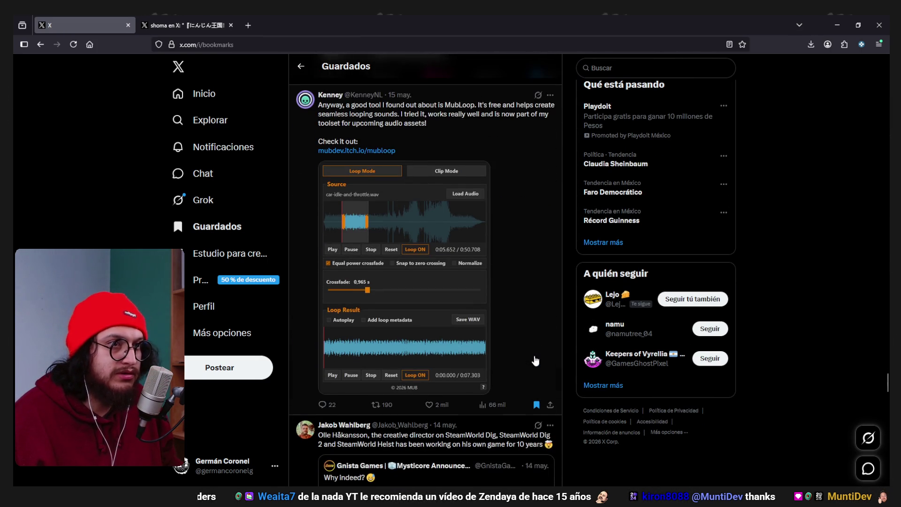
scroll(535, 361, up, 2)
scroll(535, 361, down, 1)
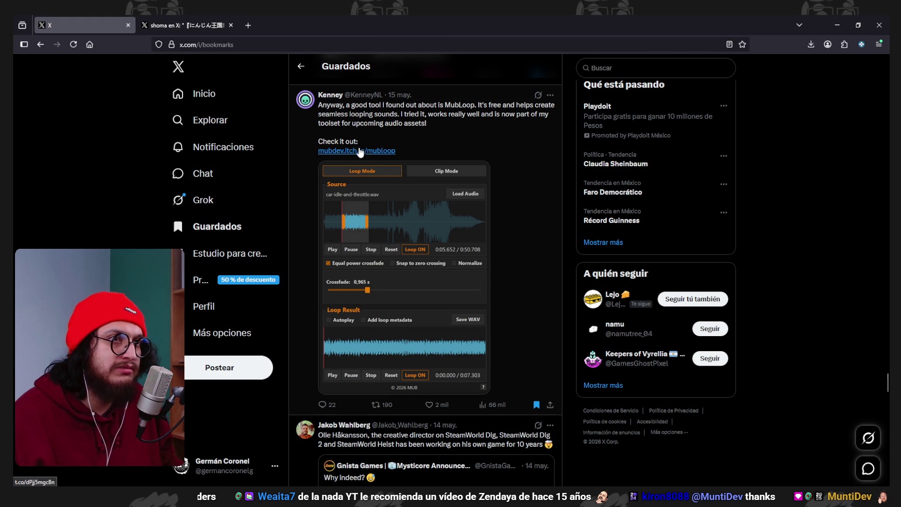
Open the MubLoop itch.io page and download the zip without paying
middle_click(357, 151)
click(310, 20)
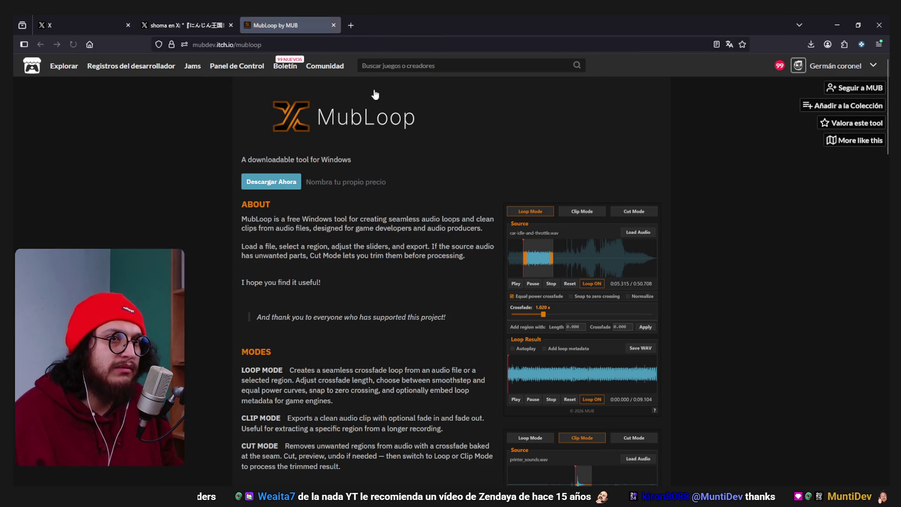
scroll(394, 242, down, 1)
scroll(394, 242, up, 1)
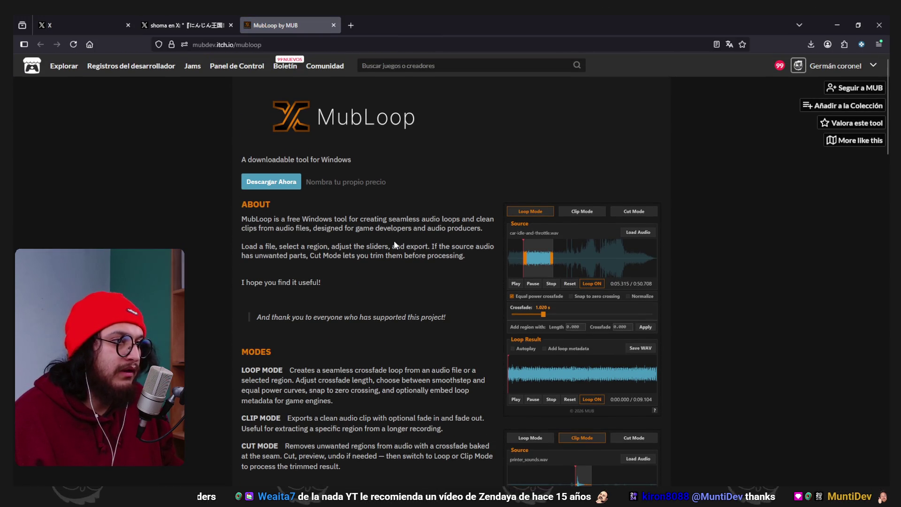
scroll(412, 185, down, 1)
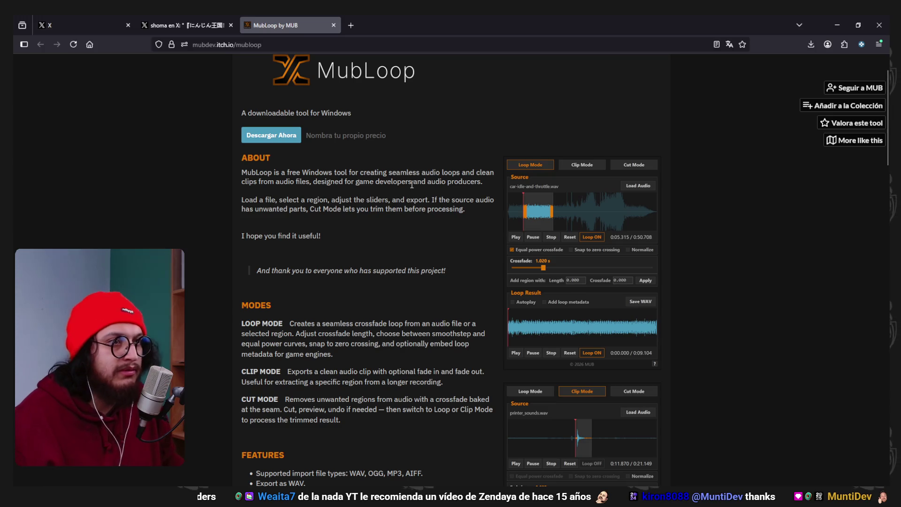
click(280, 135)
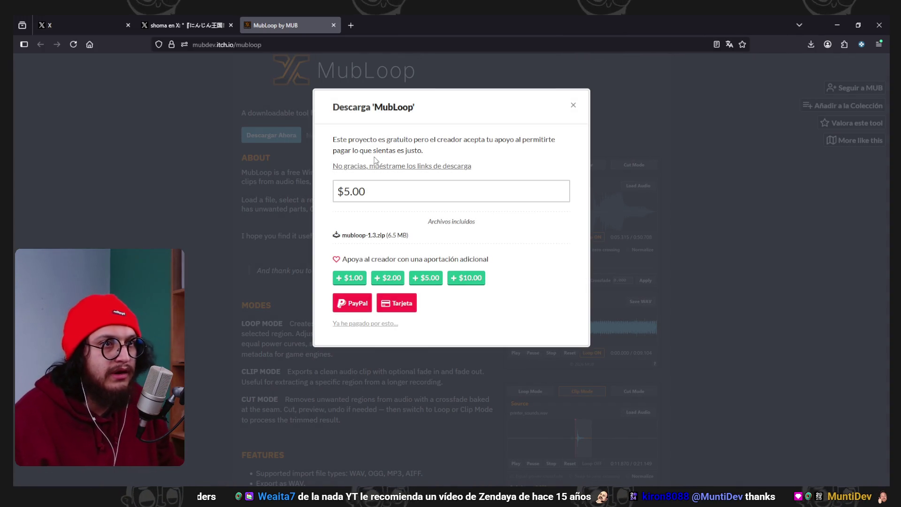
click(366, 311)
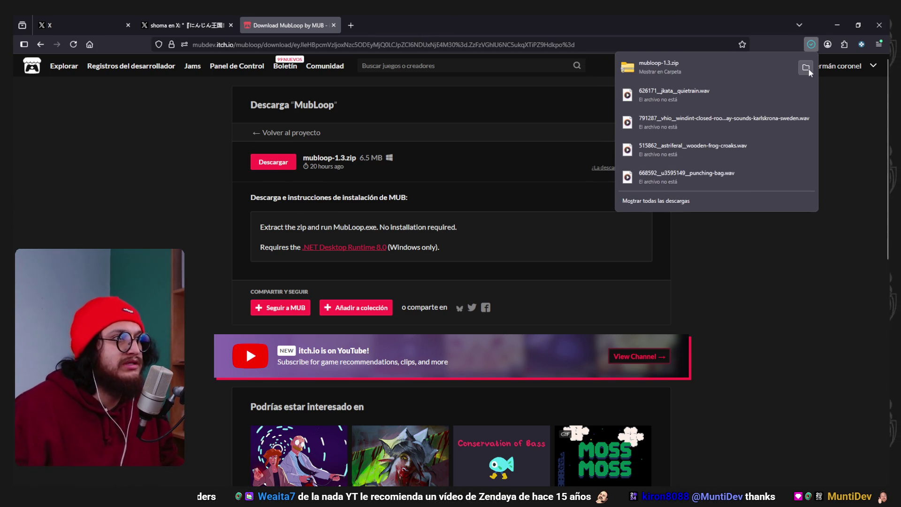
click(806, 67)
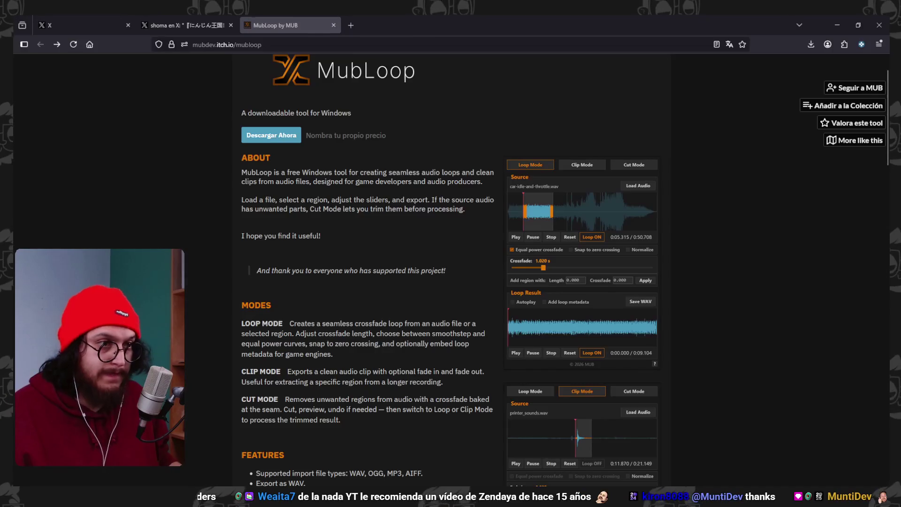
Read through the Loop, Clip and Cut Mode descriptions on the MubLoop page
scroll(316, 232, down, 2)
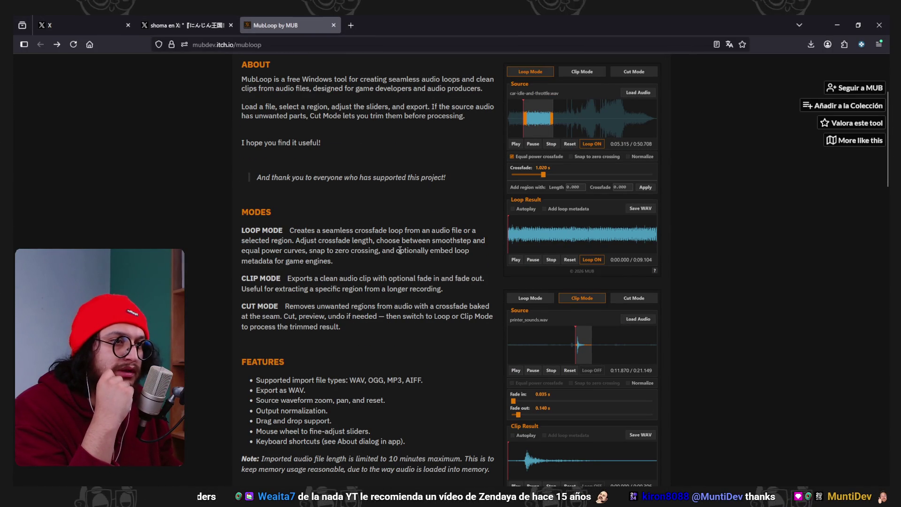
drag(389, 241, 467, 246)
click(469, 250)
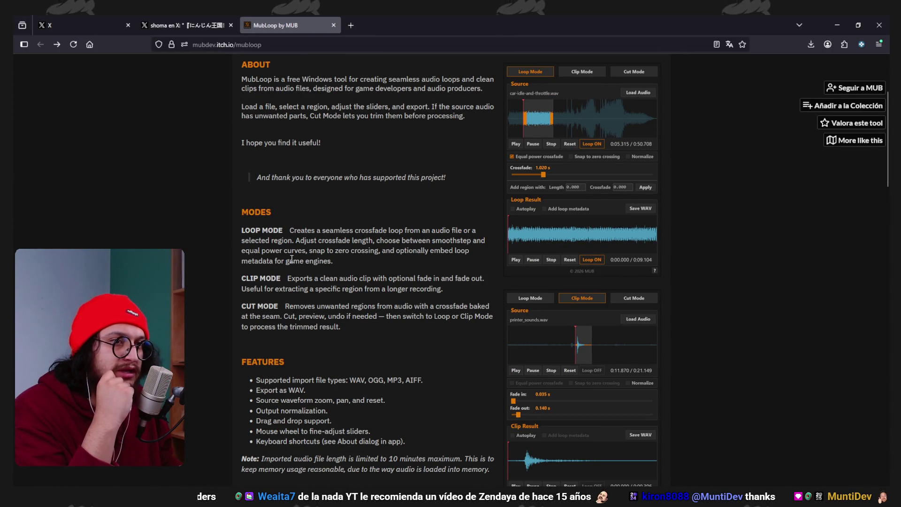
scroll(431, 309, down, 1)
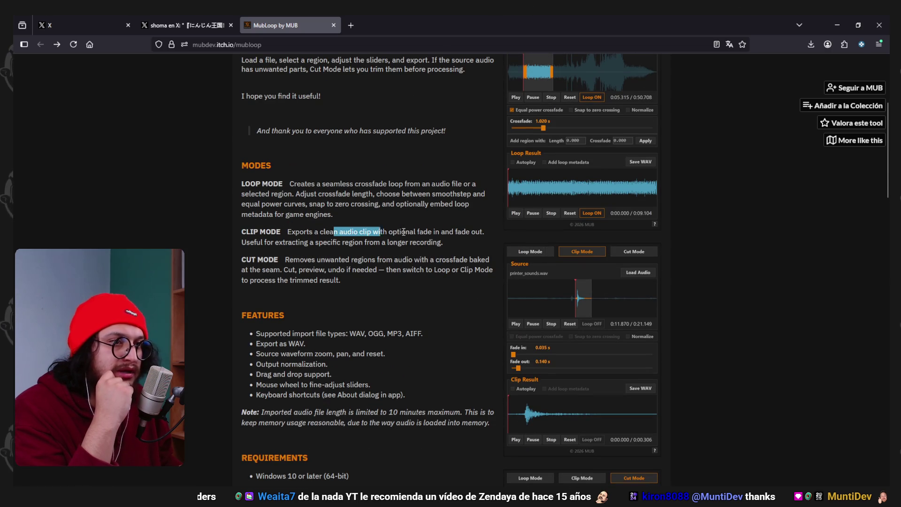
drag(403, 231, 433, 232)
click(433, 232)
triple_click(376, 237)
click(353, 279)
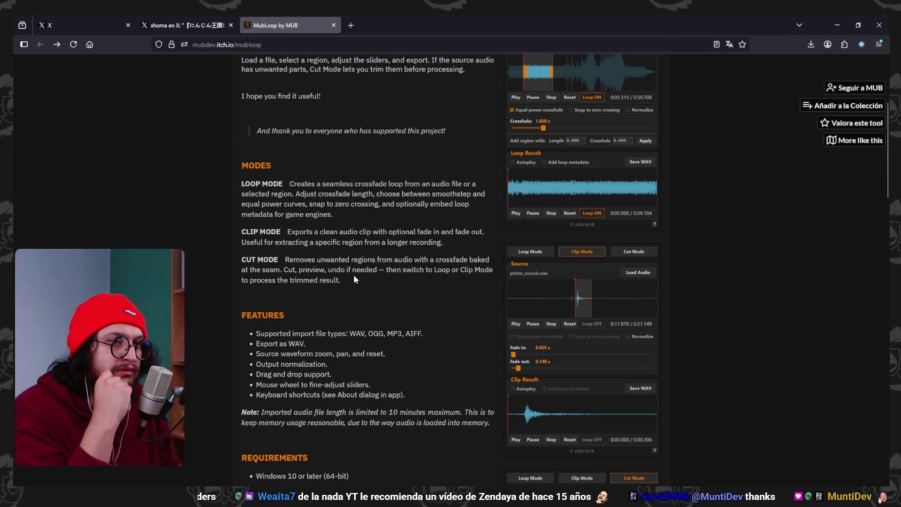
triple_click(354, 279)
click(388, 281)
scroll(376, 283, up, 5)
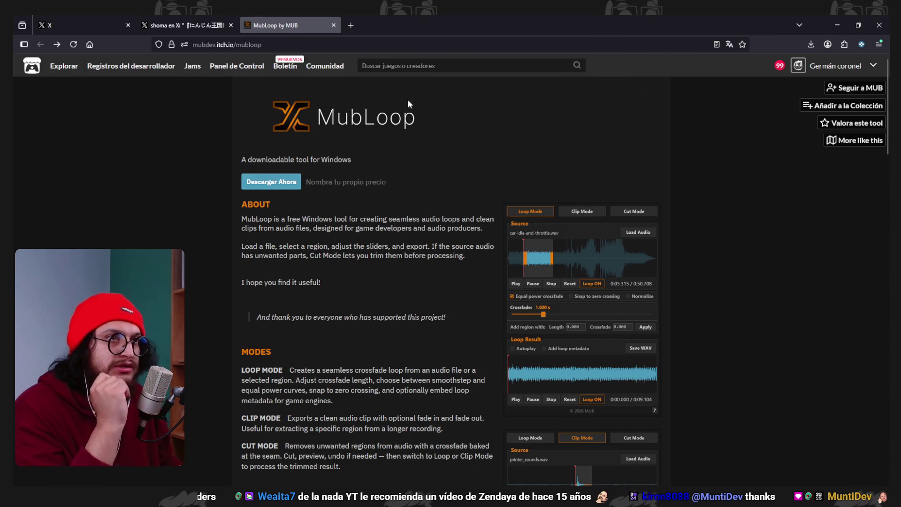
Copy the MubLoop page address and switch away from the browser
click(408, 45)
key(Escape)
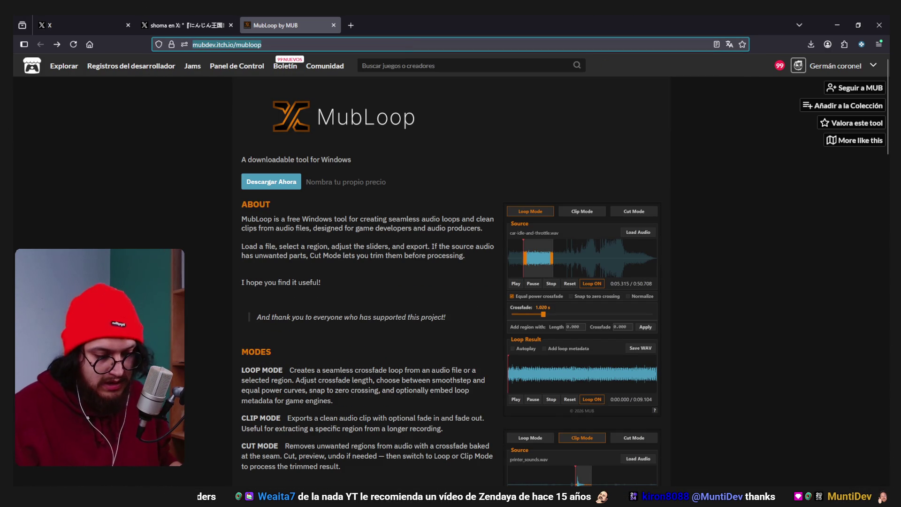
key(alt+Tab)
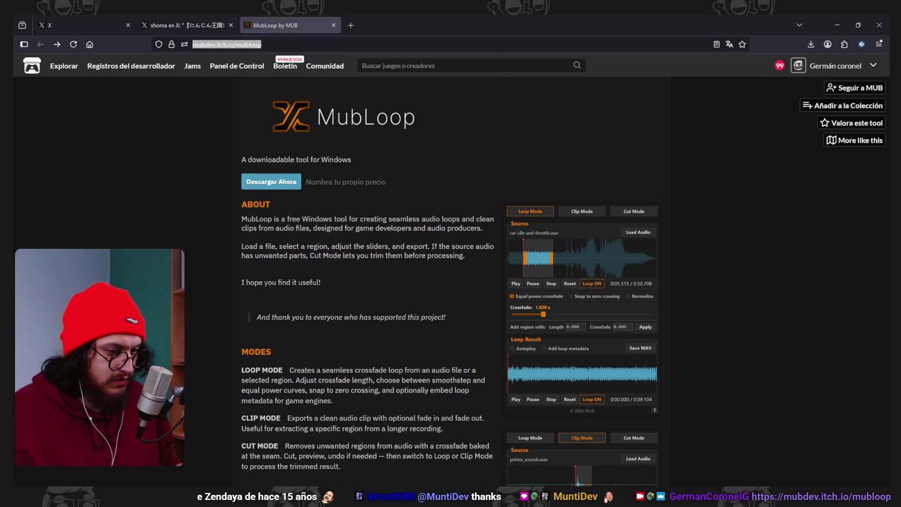
Add MubLoop to the Herramientas Interesantes collection and follow its developer
scroll(669, 223, down, 5)
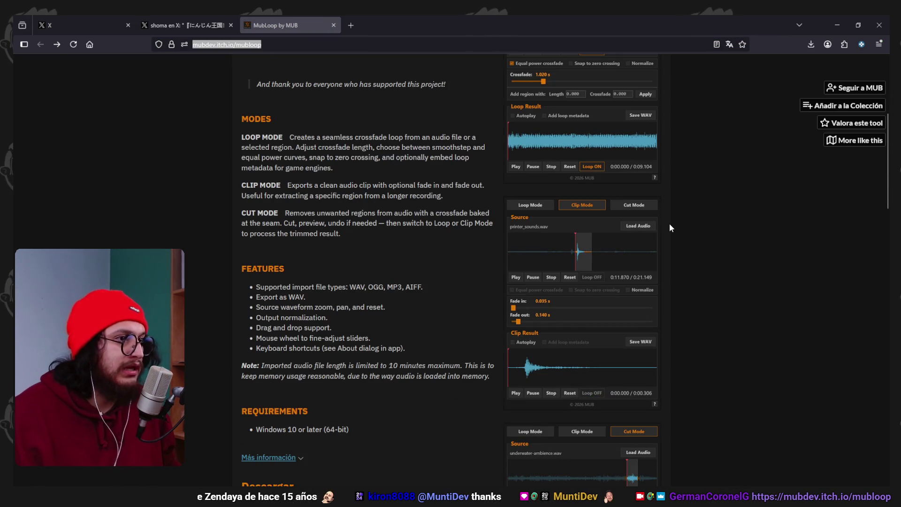
scroll(774, 229, up, 4)
scroll(775, 229, up, 1)
click(842, 106)
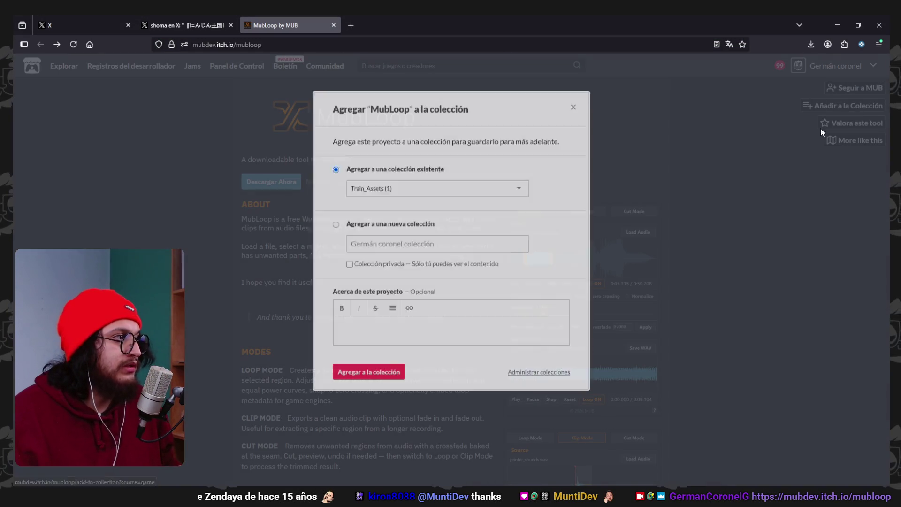
click(441, 188)
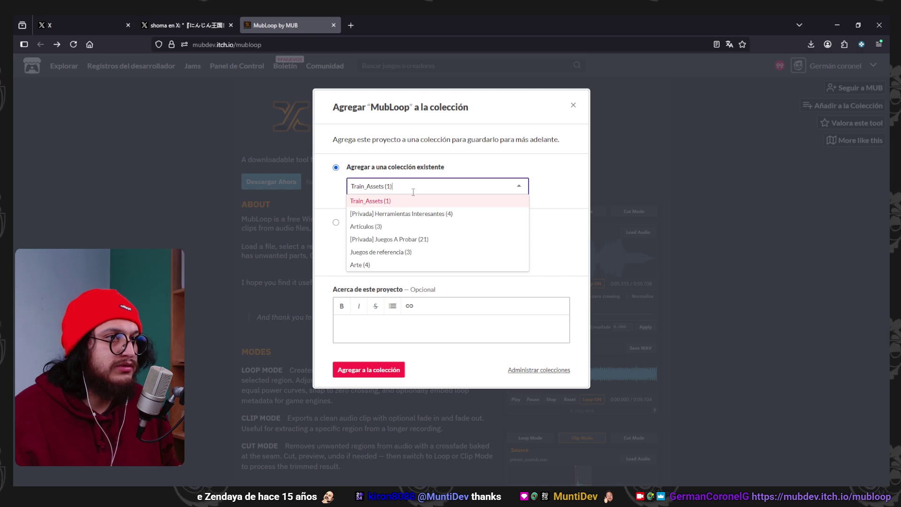
click(455, 214)
click(403, 369)
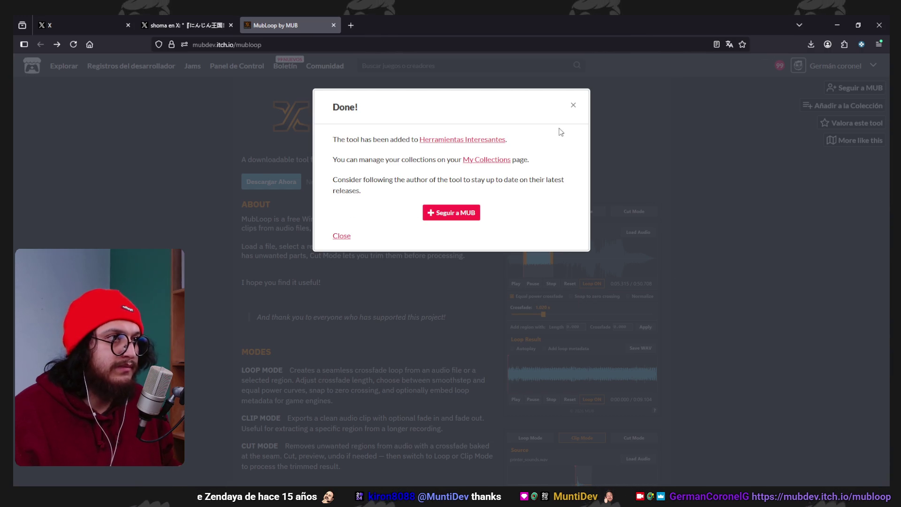
click(451, 211)
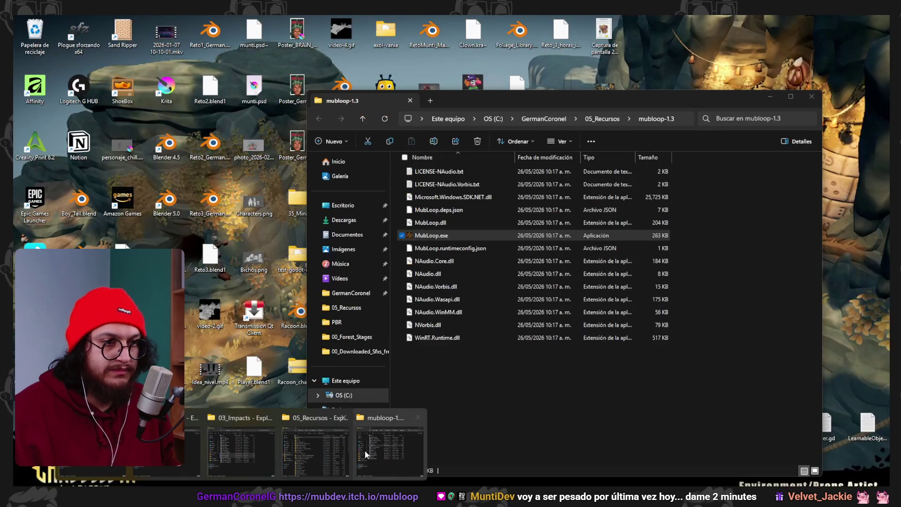
Check the mubloop-1.3 folder, pin MubLoop to the taskbar, and minimize the folder window
click(408, 439)
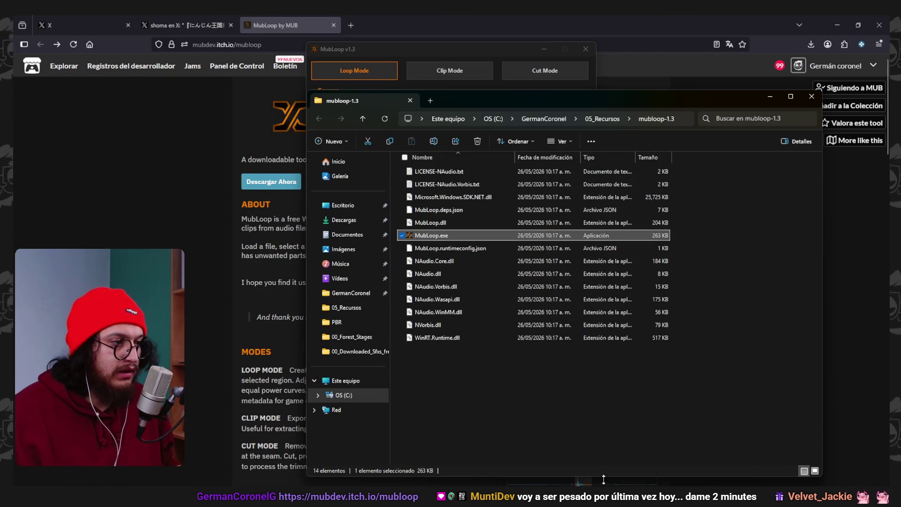
right_click(679, 482)
click(670, 458)
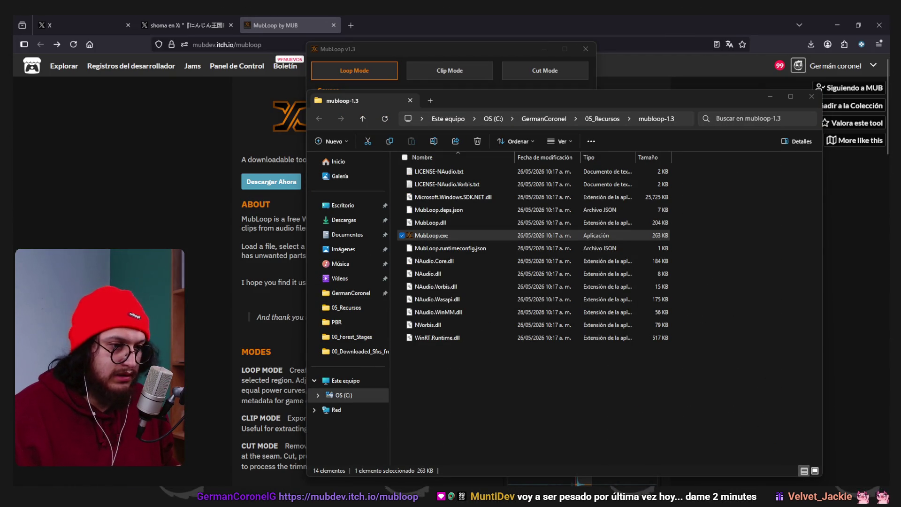
mouse_move(265, 489)
click(352, 448)
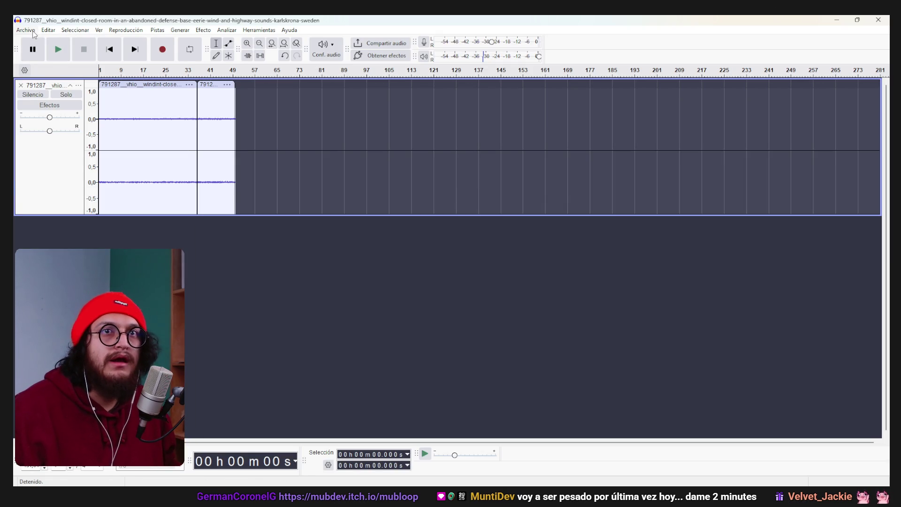
Export the room tone as mono Ogg Vorbis Room_Tone-1.ogg to 05_Metal, then minimize Audacity
click(33, 32)
click(361, 135)
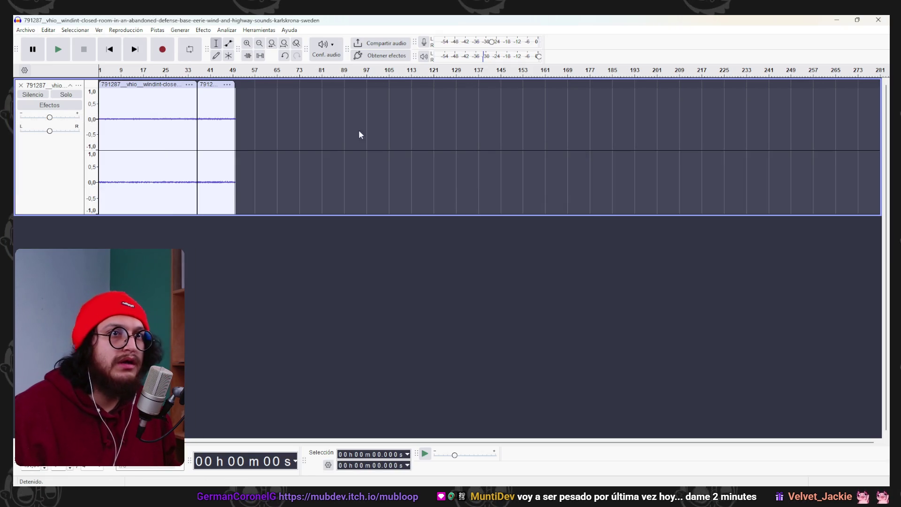
key(ctrl+shift+e)
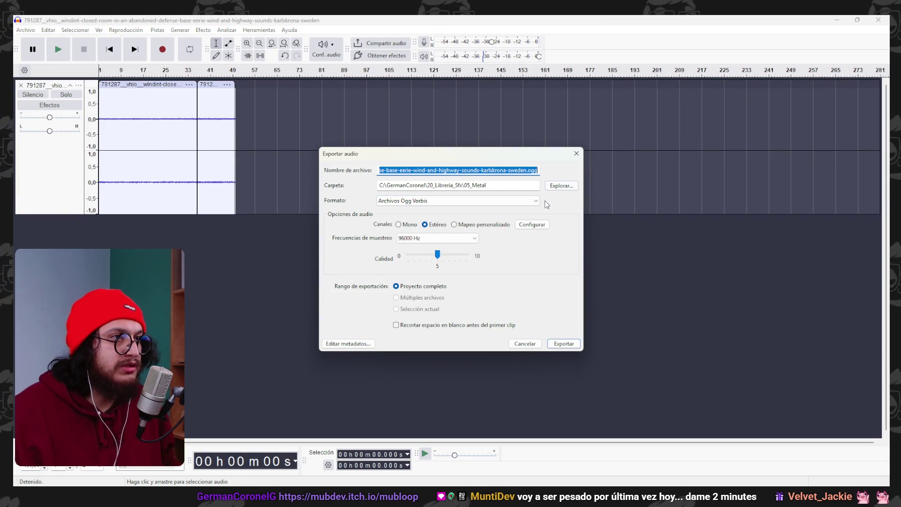
click(521, 169)
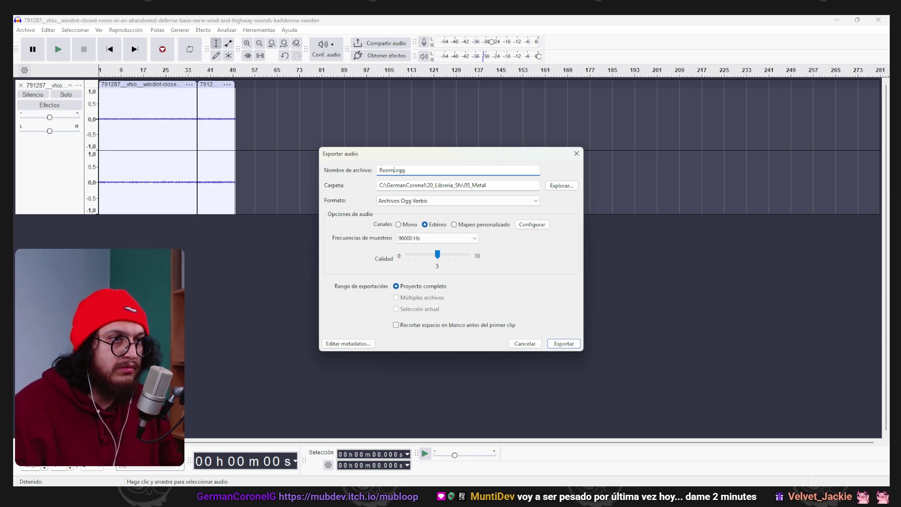
text(_Tone)
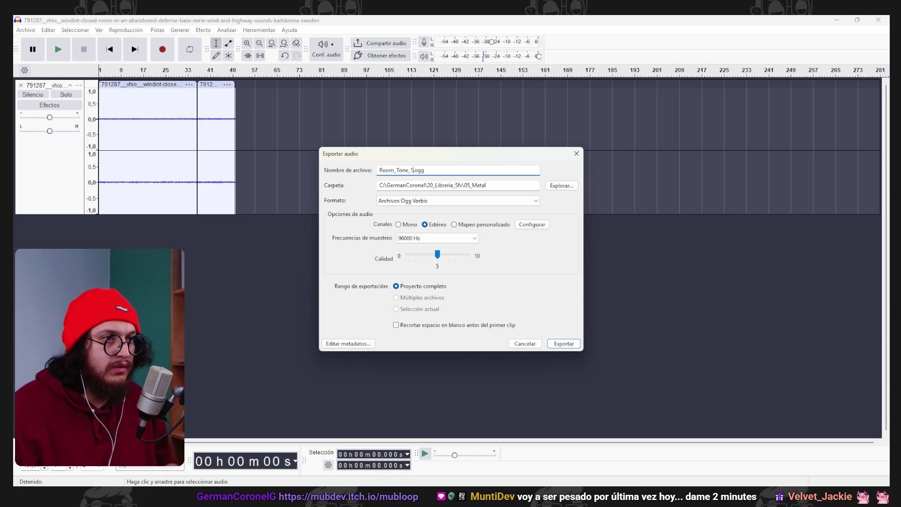
text(-1)
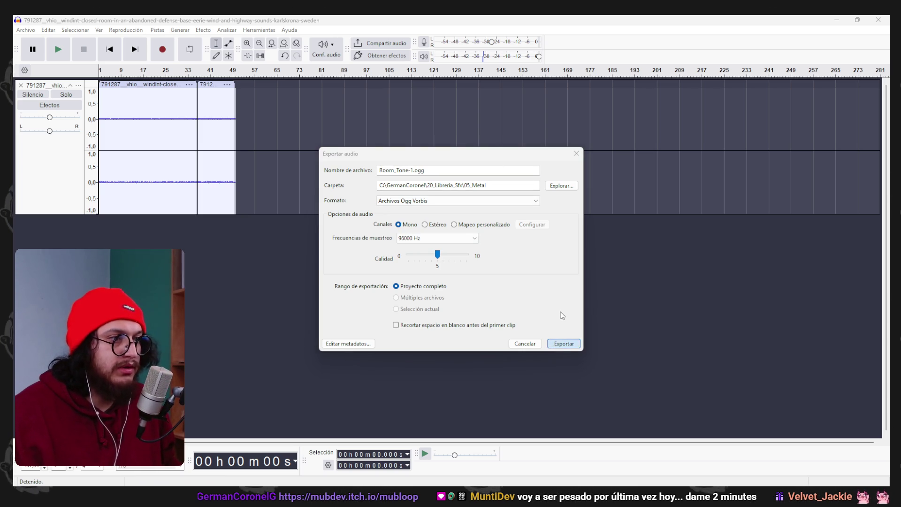
key(Return)
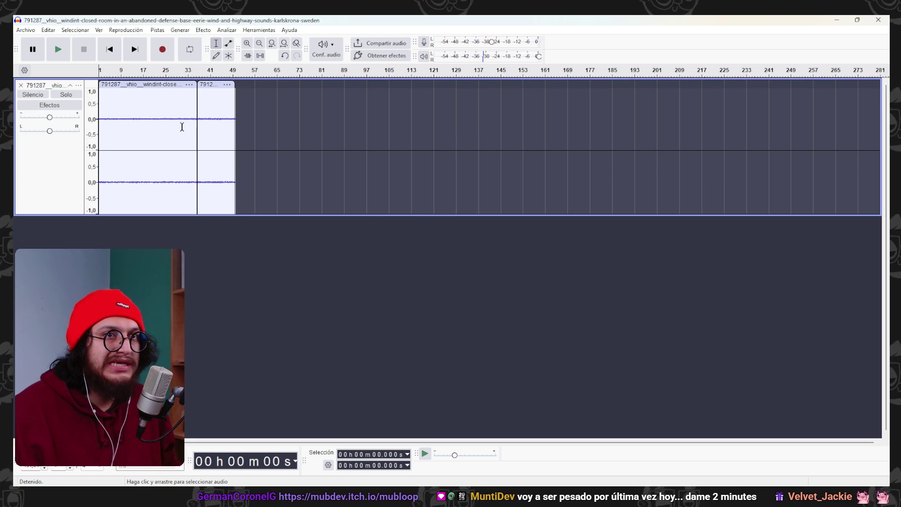
click(841, 21)
mouse_move(278, 451)
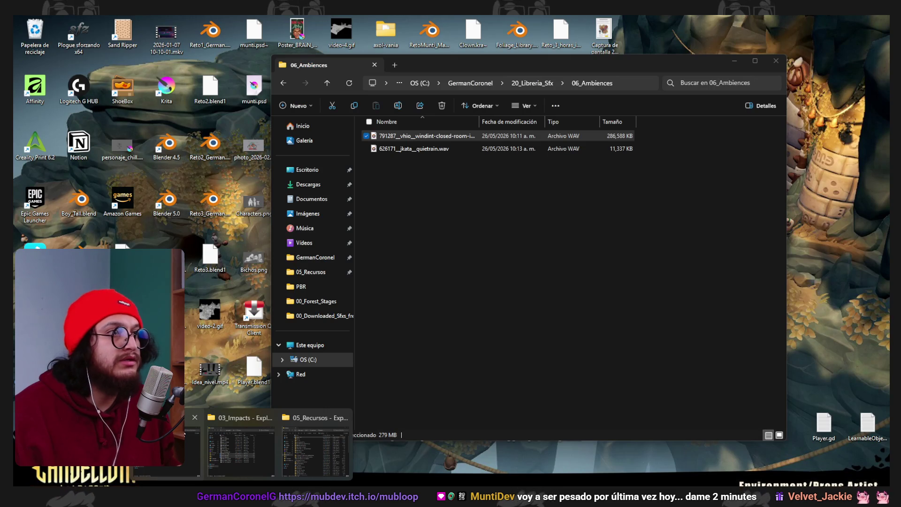
Browse the 20_Libreria_Sfx subfolders and open 05_Metal
click(157, 448)
click(548, 87)
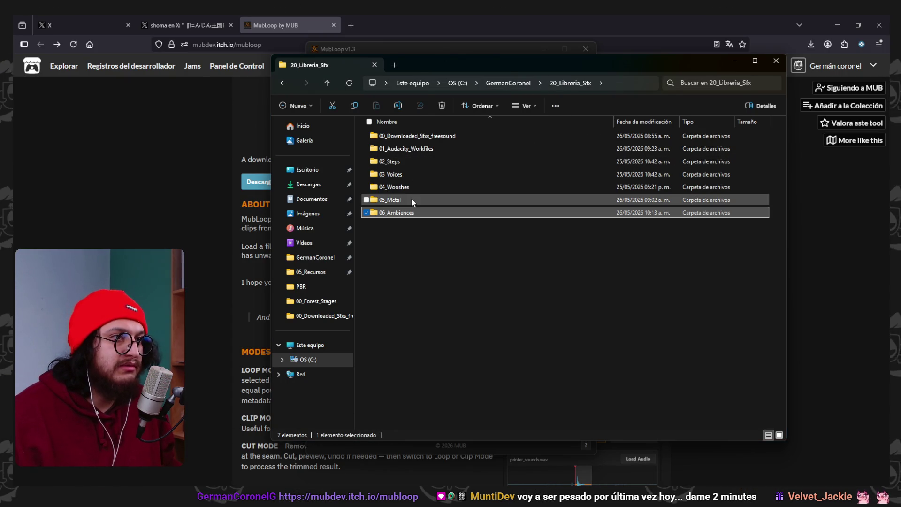
double_click(418, 149)
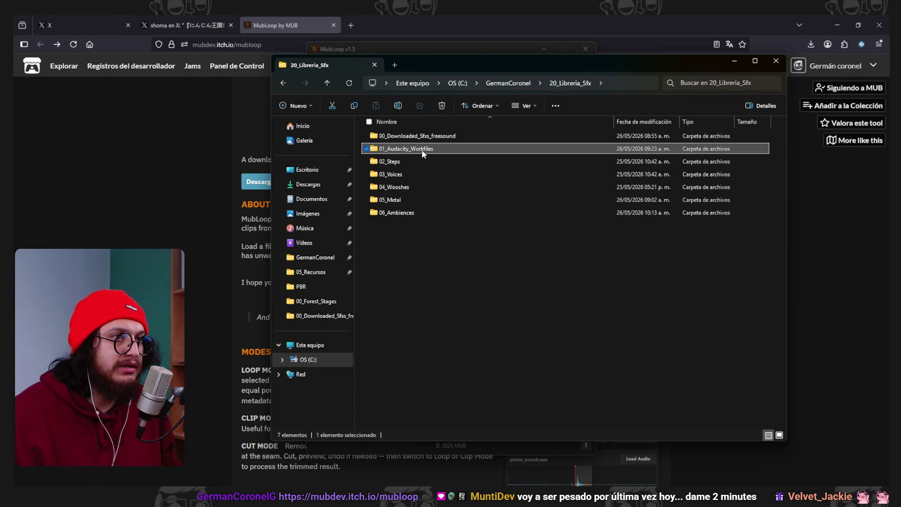
click(327, 82)
double_click(406, 161)
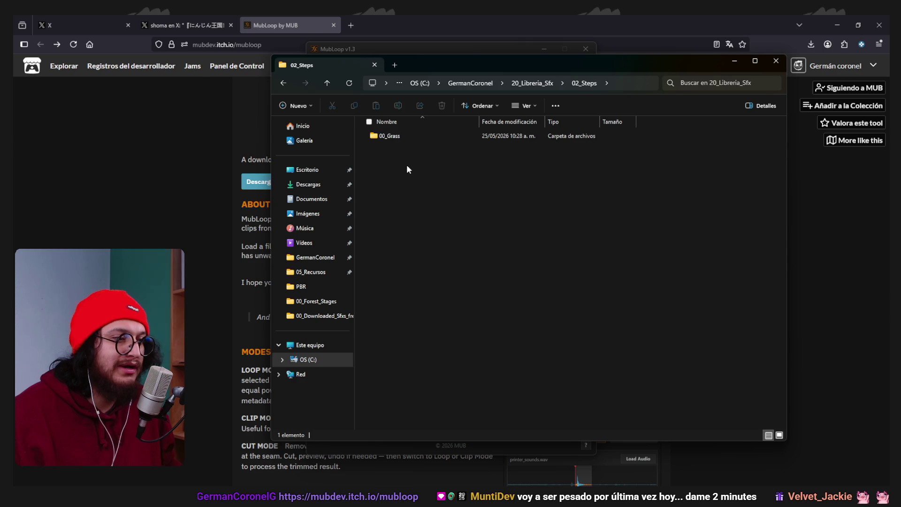
double_click(404, 136)
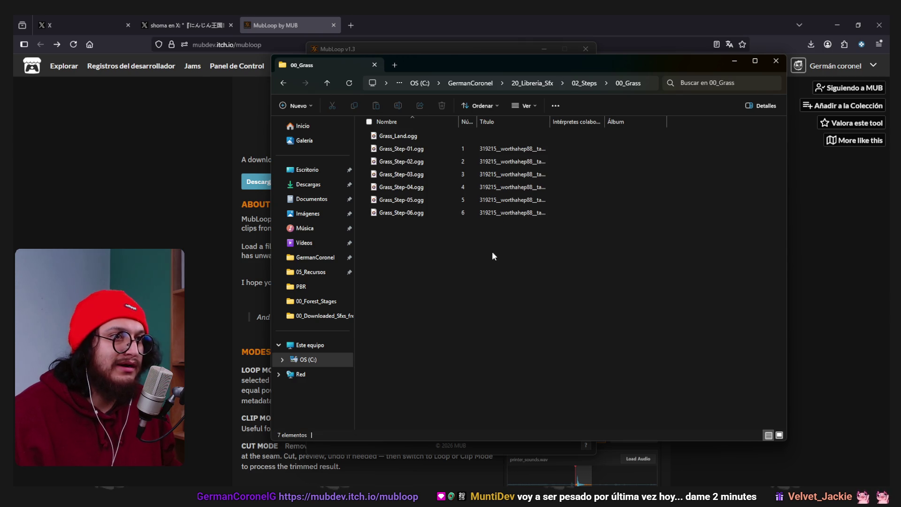
click(327, 84)
click(327, 84)
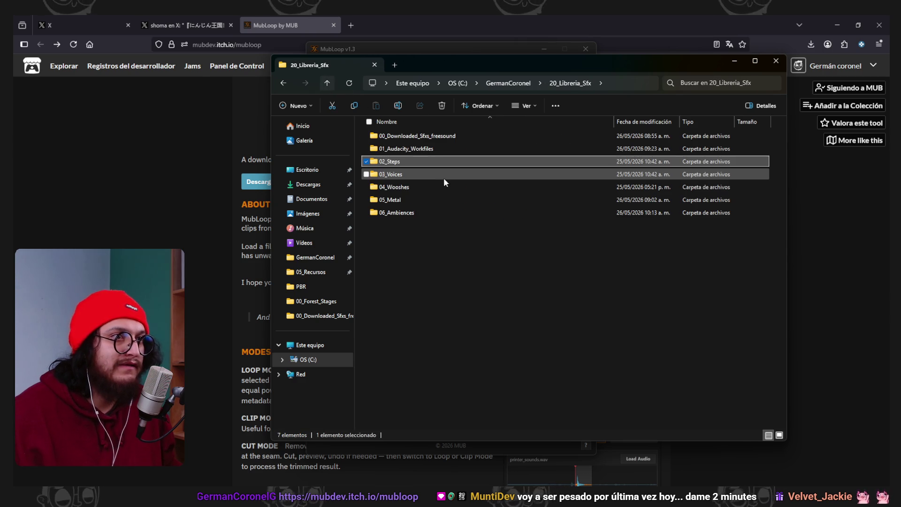
click(425, 198)
double_click(425, 199)
Move Room_Tone-1.ogg from 05_Metal into the 06_Ambiences folder
click(413, 238)
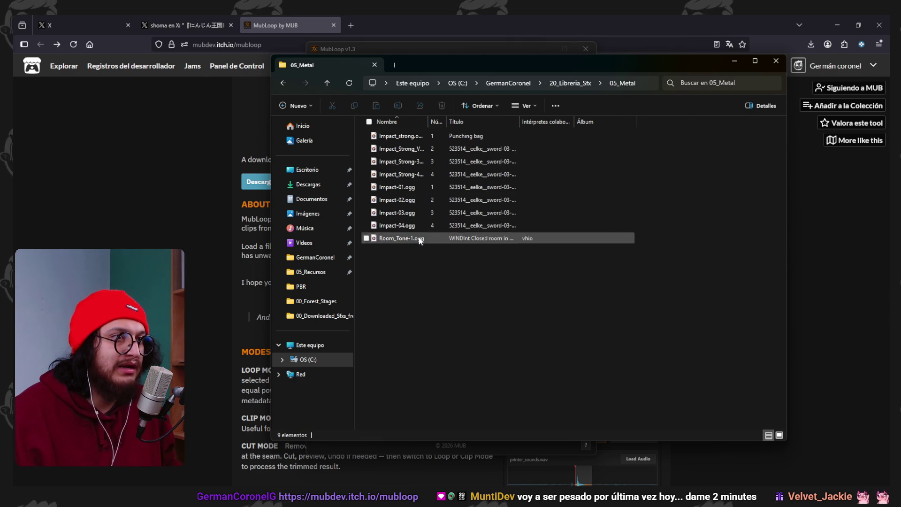
click(325, 85)
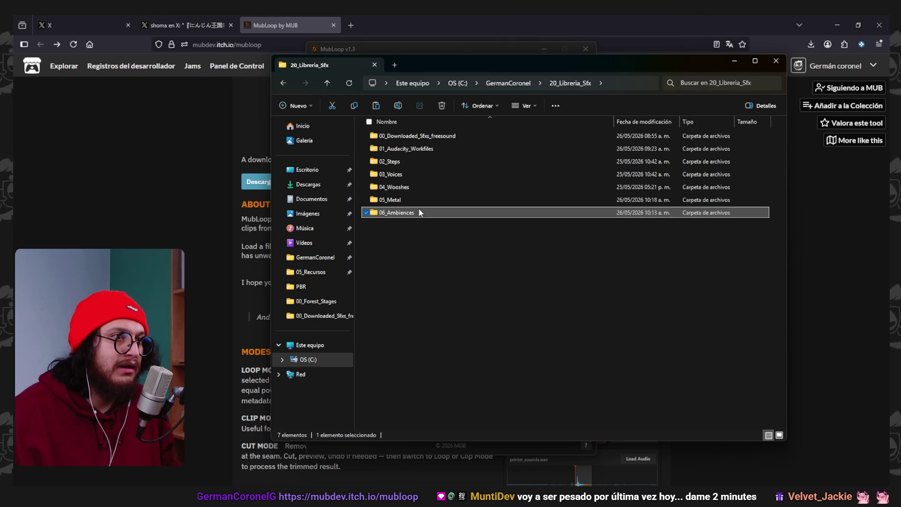
double_click(423, 212)
key(ctrl+v)
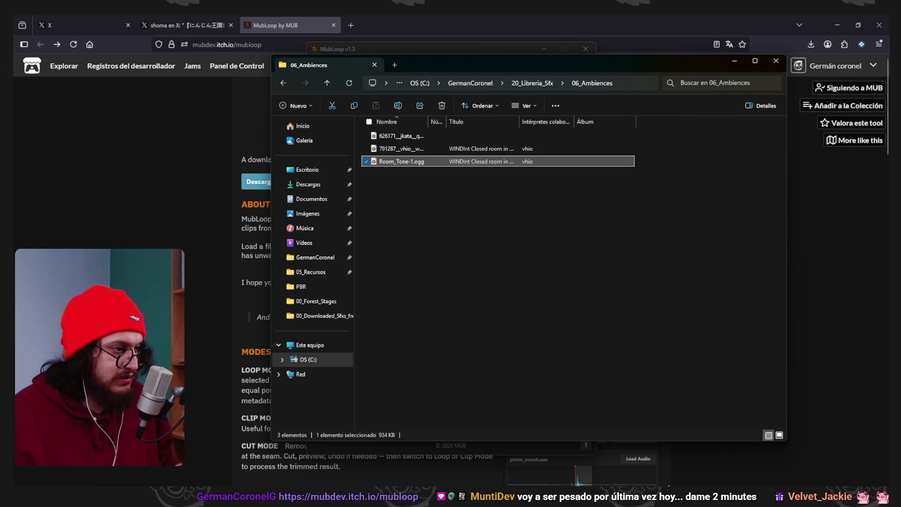
click(444, 53)
Load Room_Tone-1.ogg into MubLoop's Loop Mode for a 1:20.602 loop with 8.955 s crossfade
drag(444, 54, 198, 67)
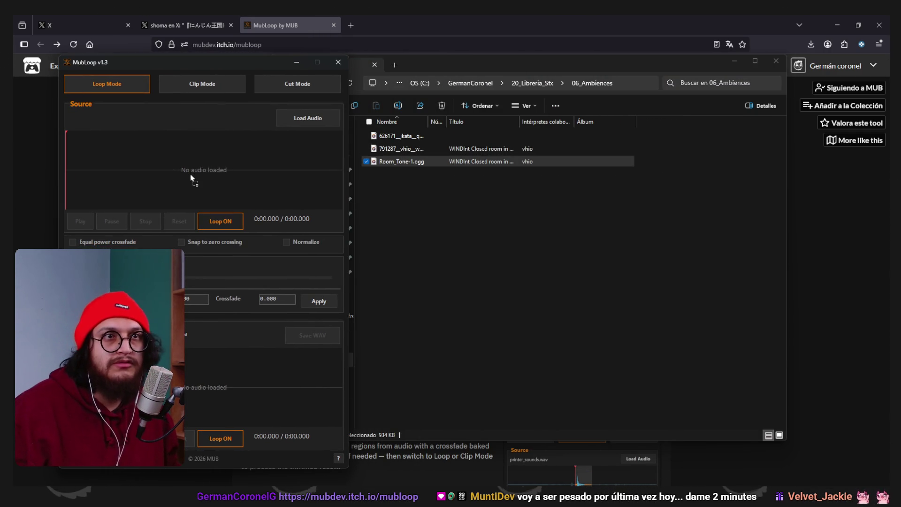
drag(192, 179, 190, 172)
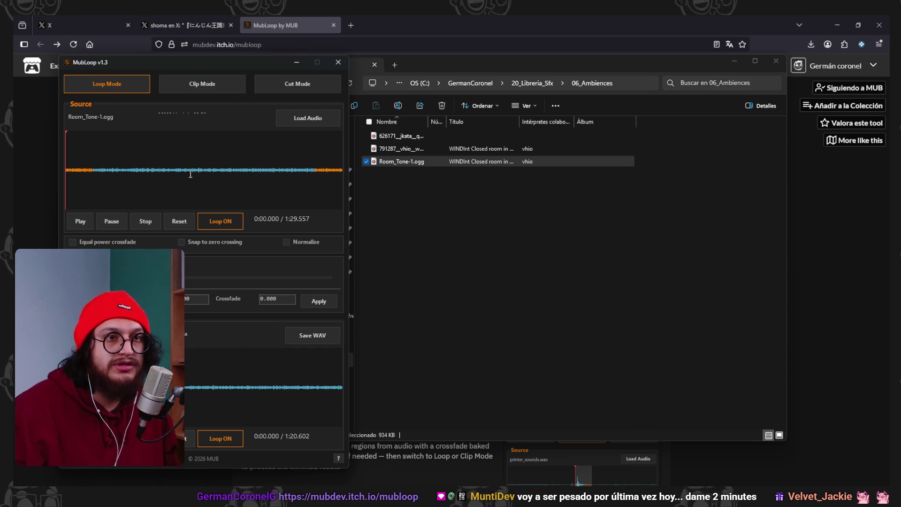
drag(235, 59, 407, 62)
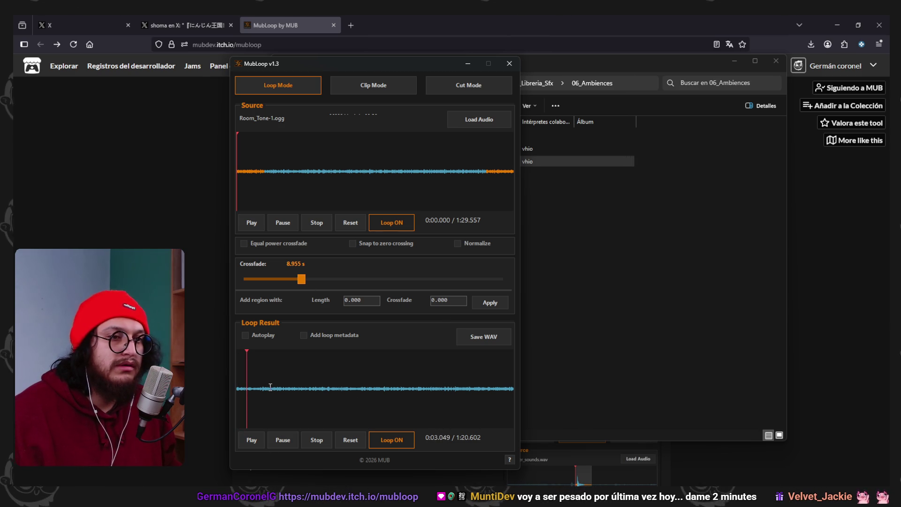
Audition the loop seam, then save it as Room_Tone-1_loop.wav in 06_Ambiences
click(510, 388)
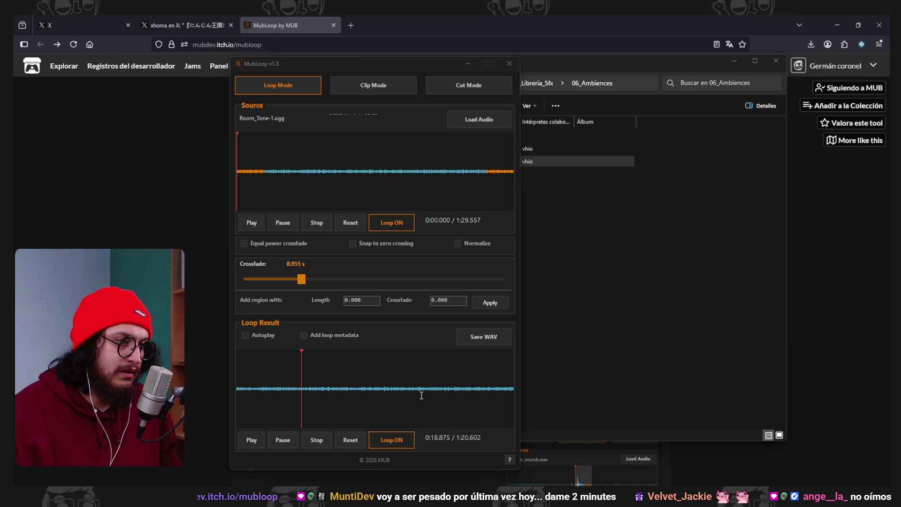
click(479, 388)
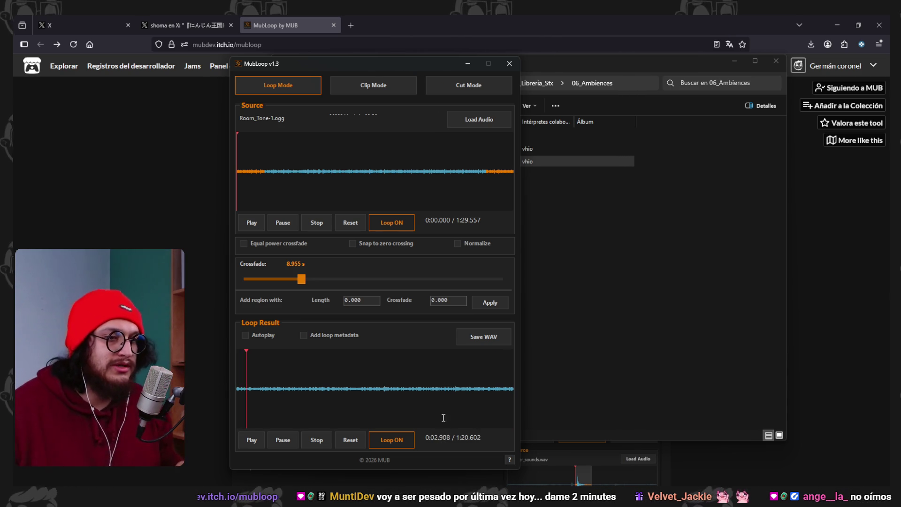
click(291, 441)
click(484, 341)
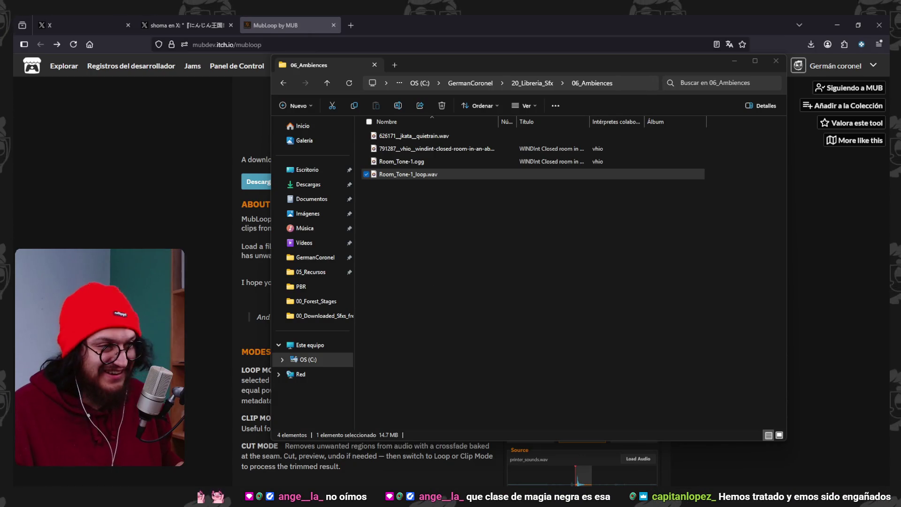
Close the Audacity project without saving
click(471, 297)
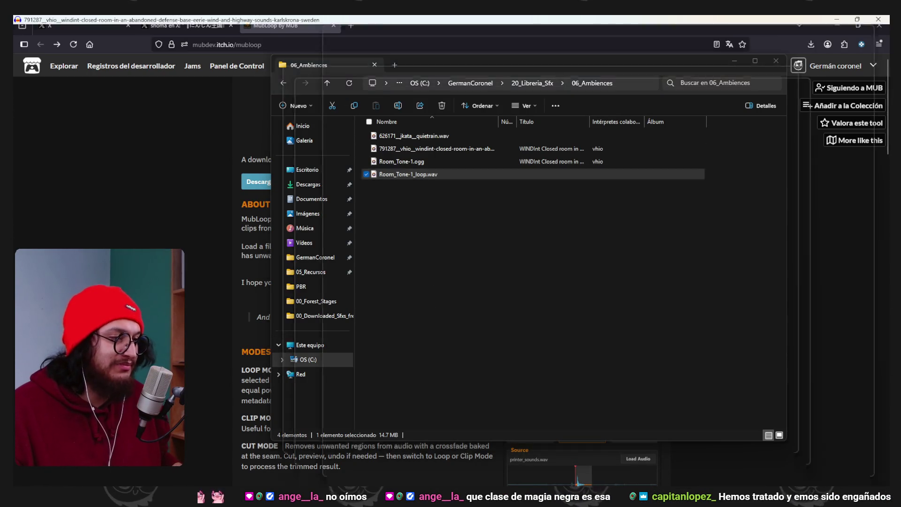
key(alt+Tab)
key(alt+F4)
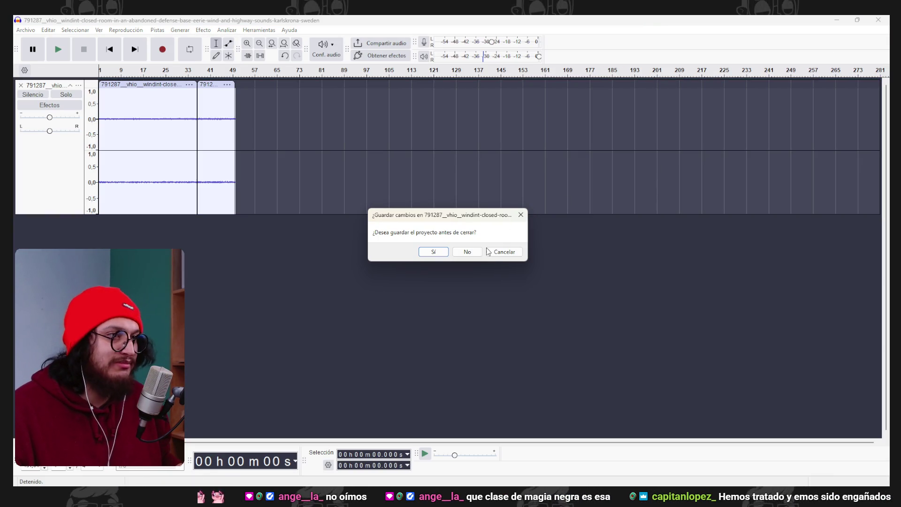
click(467, 252)
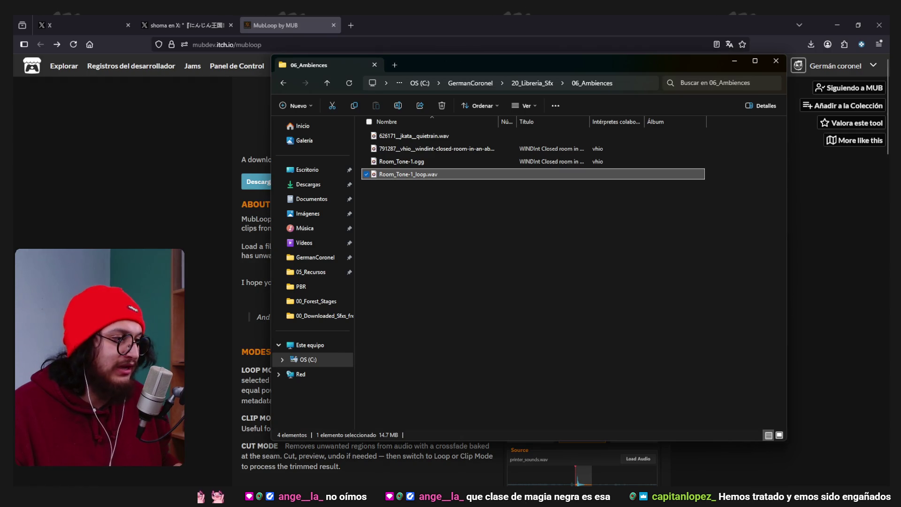
Delete the original Room_Tone-1.ogg from 06_Ambiences and return to Godot
click(402, 161)
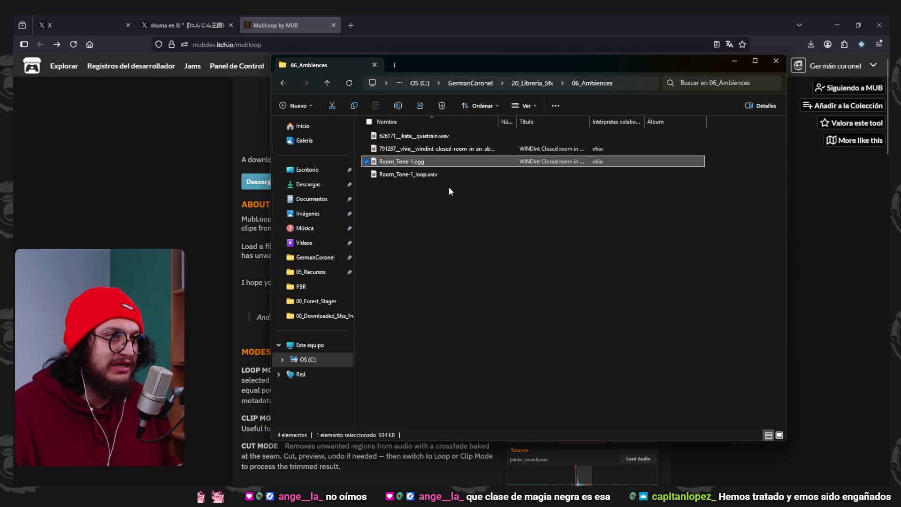
key(Delete)
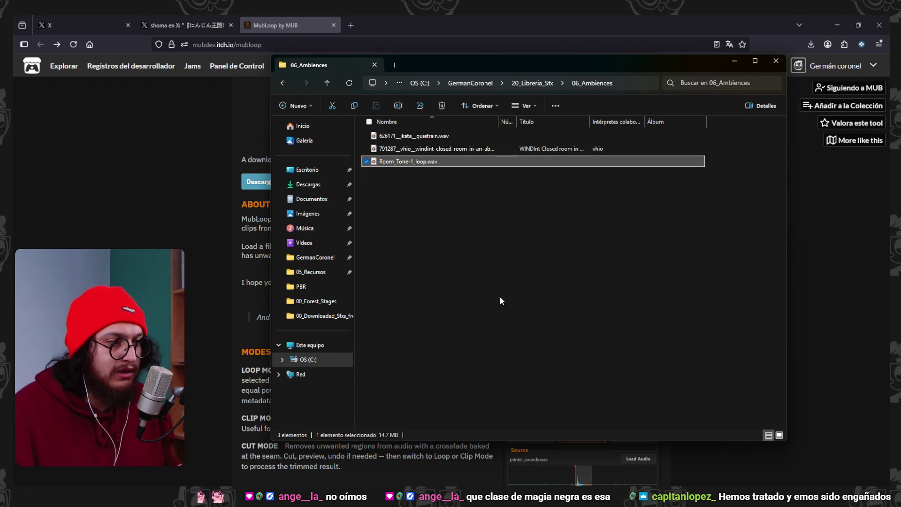
key(alt+Tab)
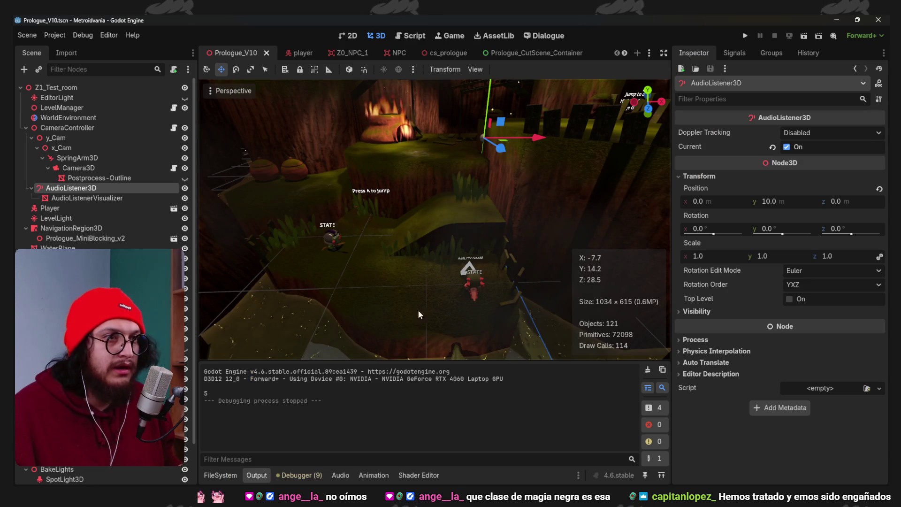
Create a new 04_Ambience_Loops folder inside the Sfx folder in the FileSystem dock
click(227, 475)
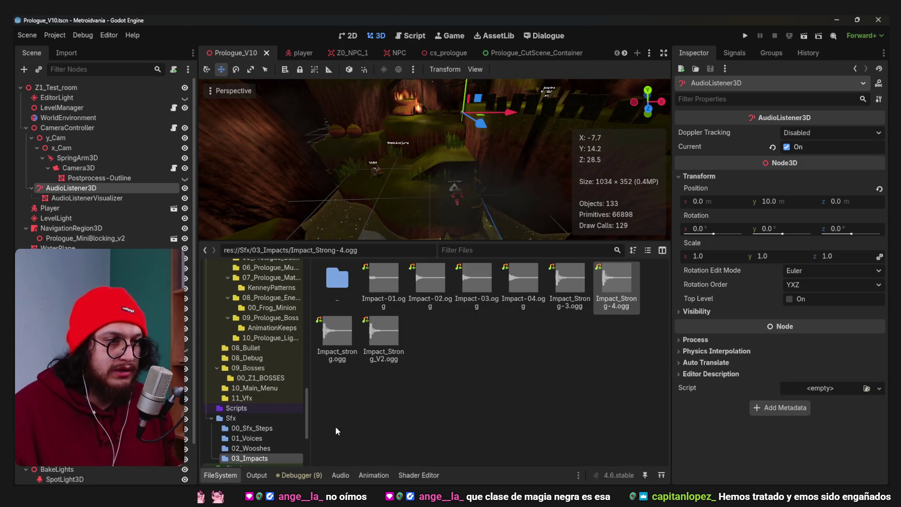
click(241, 418)
right_click(447, 334)
click(486, 345)
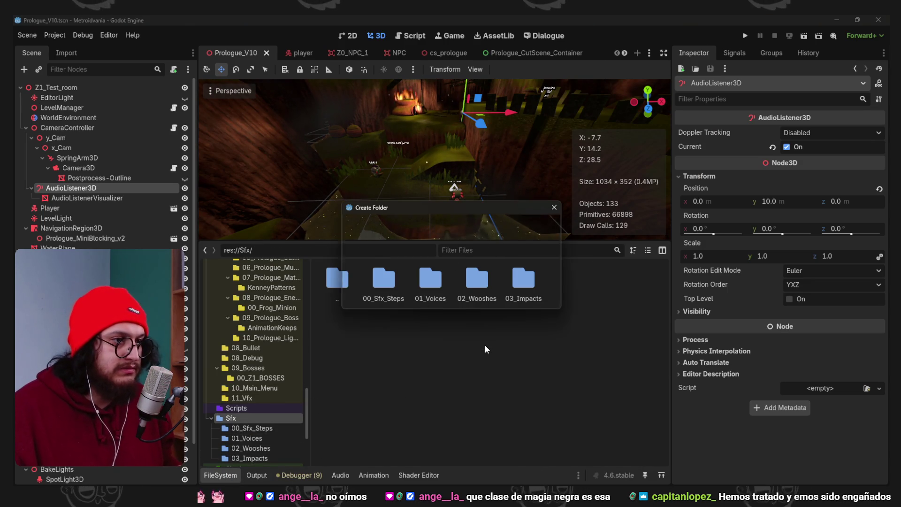
key(Escape)
right_click(487, 349)
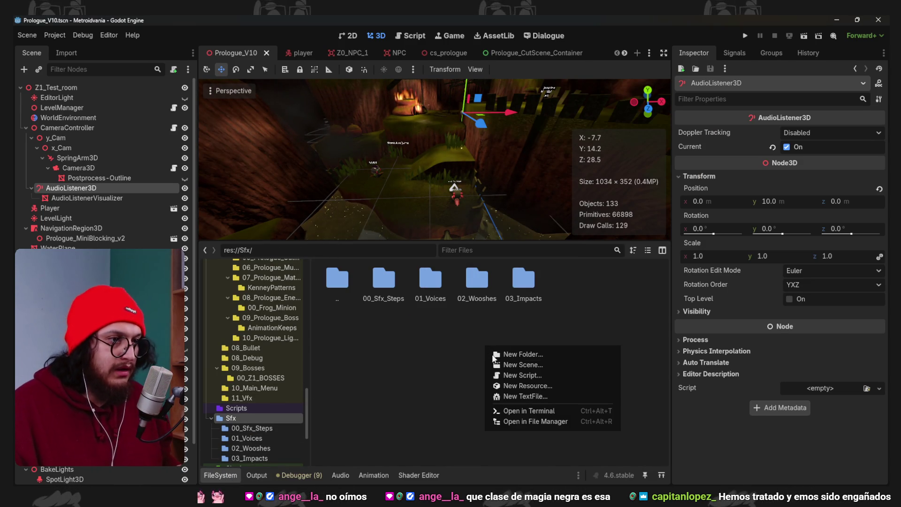
click(522, 355)
text(04_Ambience)
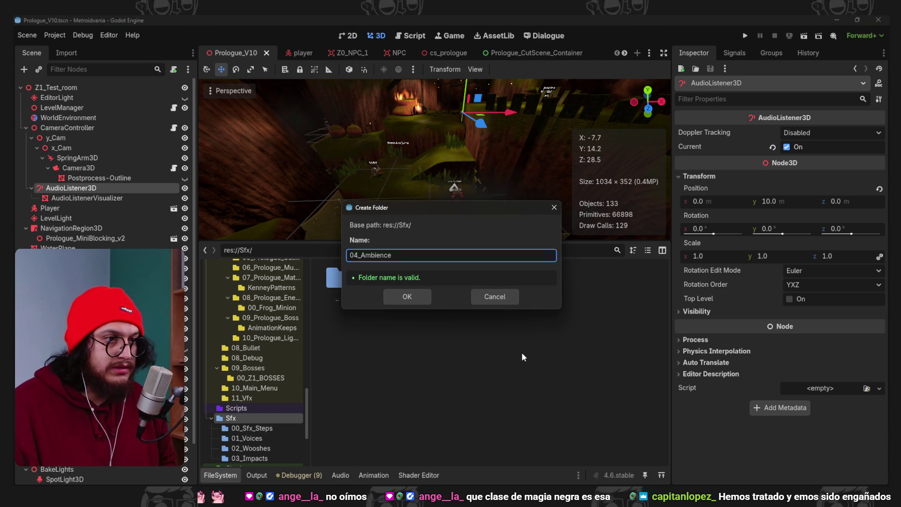
text(_Lioops)
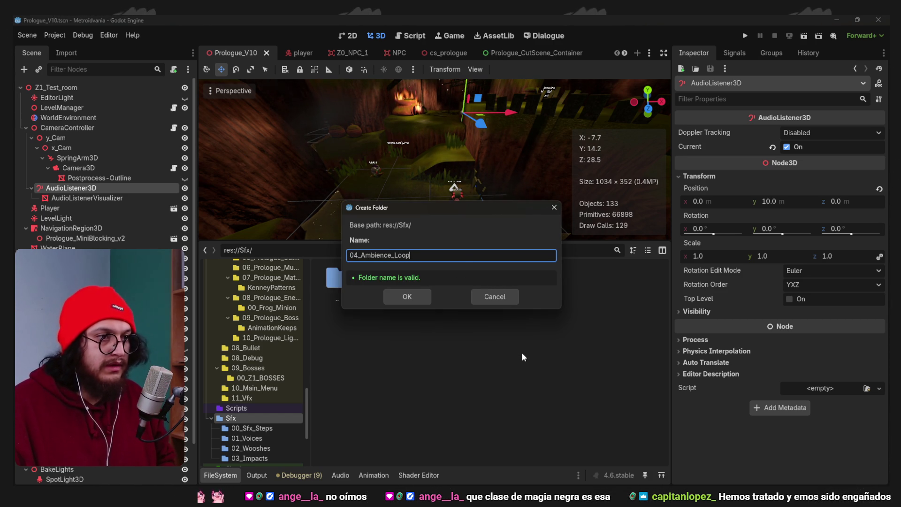
key(Return)
Open 04_Ambience_Loops in the system file browser to add the room-tone loop file
double_click(574, 281)
key(alt+Tab)
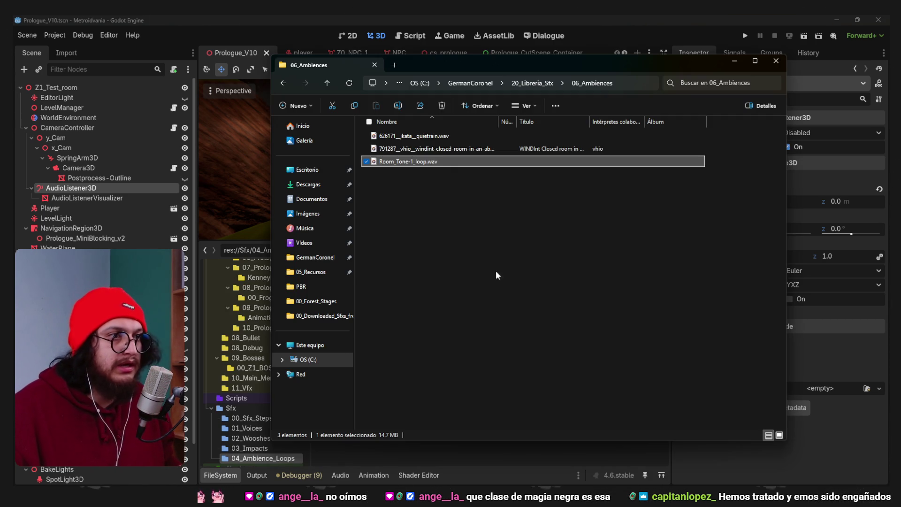
mouse_move(260, 459)
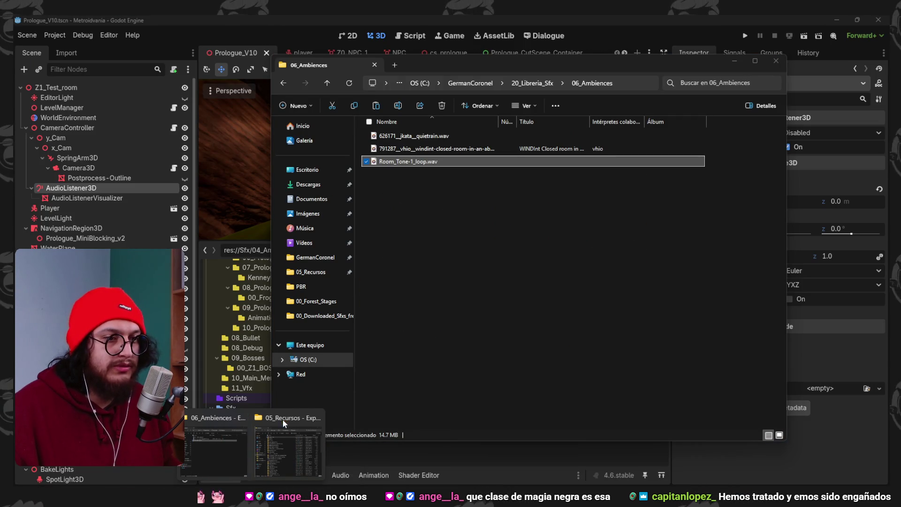
right_click(396, 452)
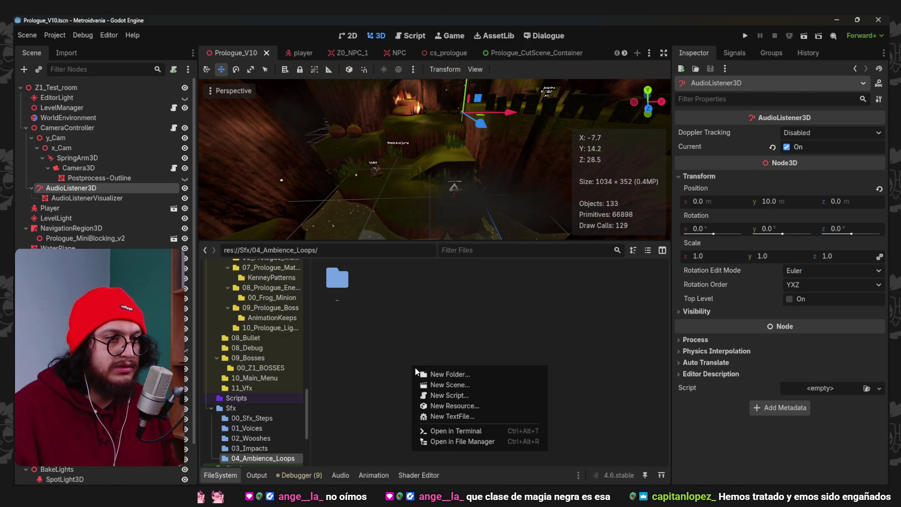
click(480, 437)
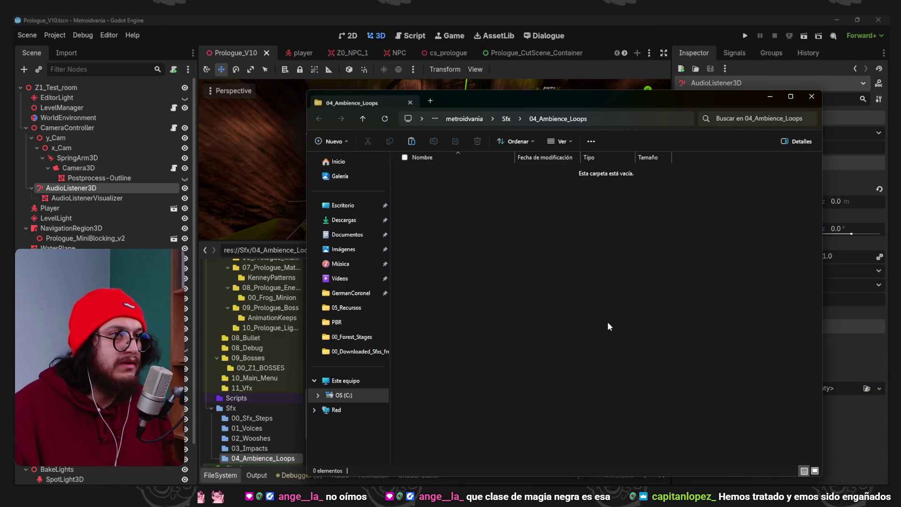
click(236, 398)
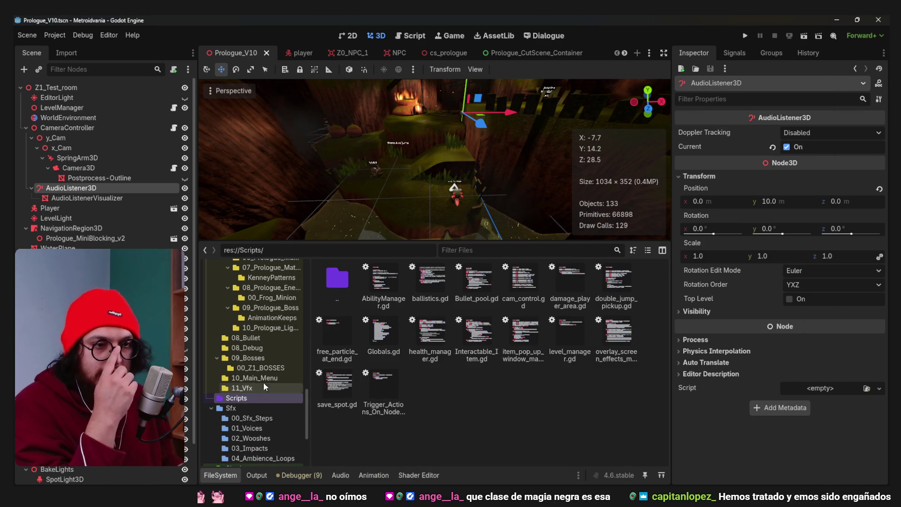
Back in Godot, reopen Sfx/04_Ambience_Loops to check that Room_Tone-1_loop.wav was imported
scroll(263, 382, down, 5)
scroll(252, 378, down, 3)
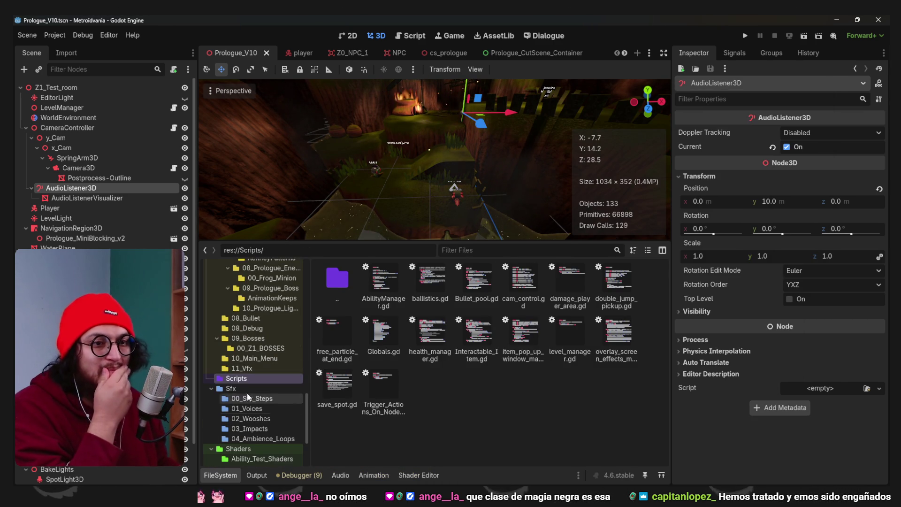
click(247, 390)
double_click(570, 281)
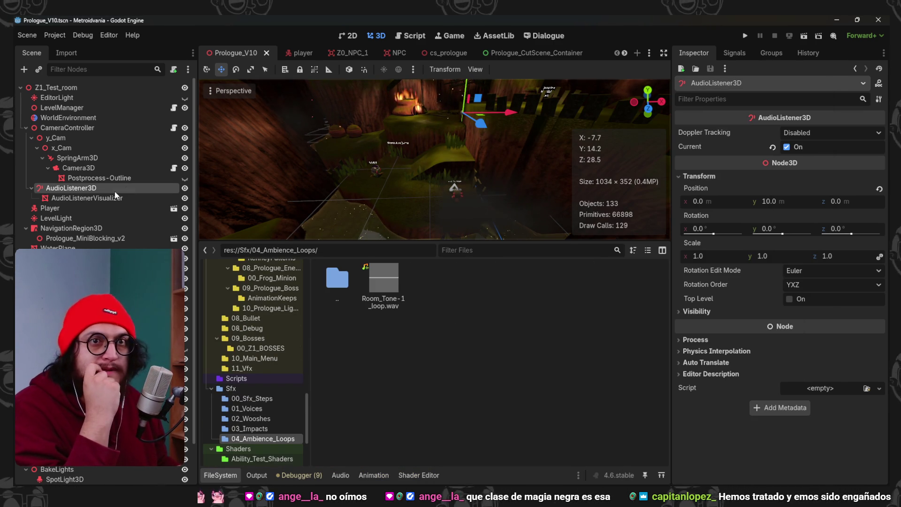
Collapse the CameraController, NavigationRegion3D and Interaction branches in the Scene dock
click(26, 128)
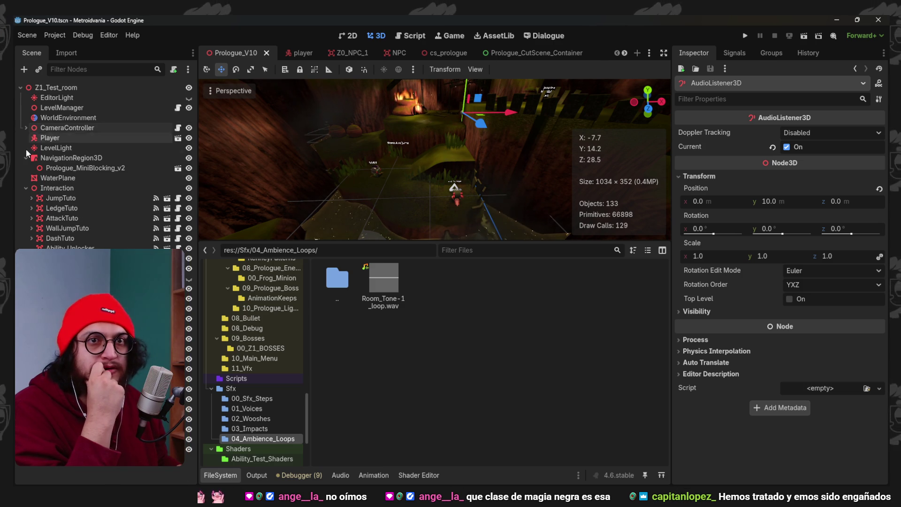
click(26, 158)
click(25, 178)
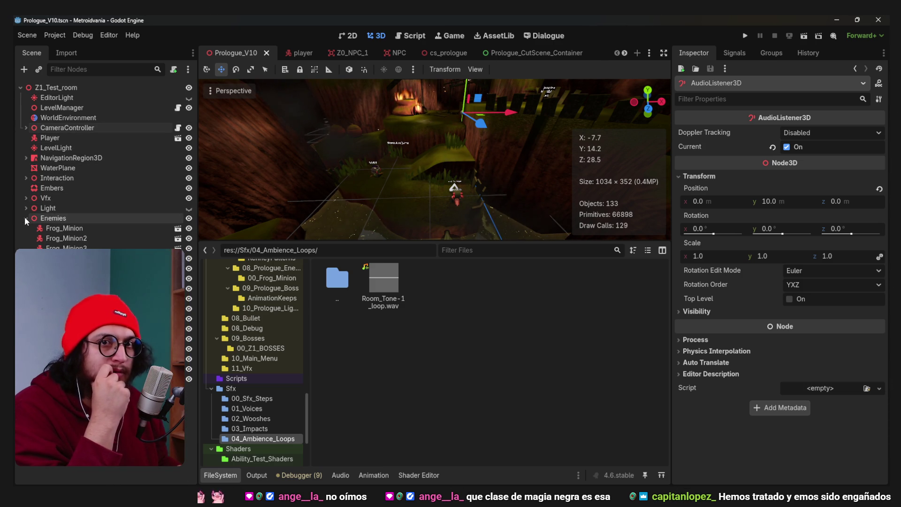
Add an AudioStreamPlayer under the Z1_Test_room root and show Room_Tone-1_loop.wav's import settings
click(103, 87)
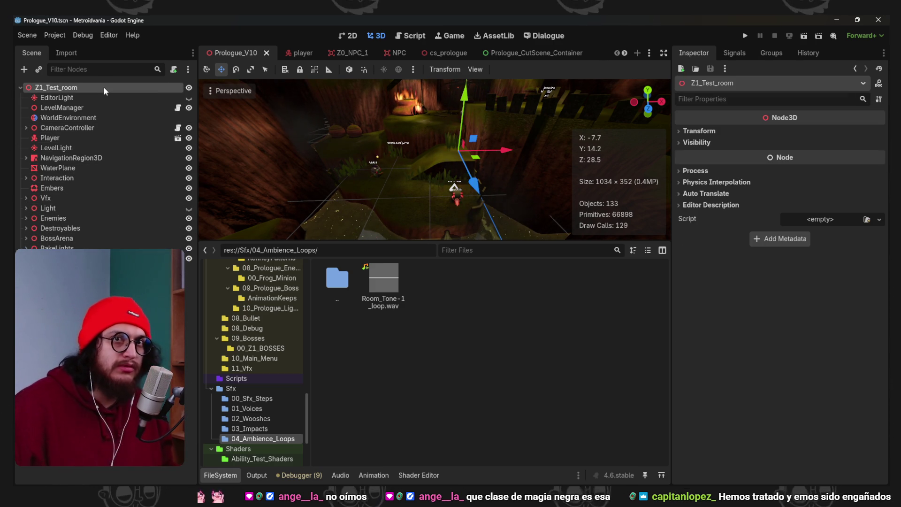
key(ctrl+a)
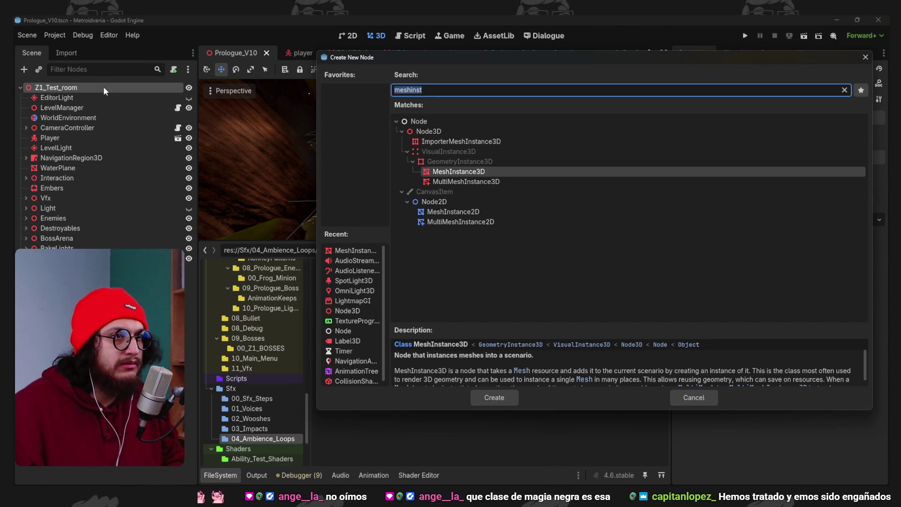
text(audio)
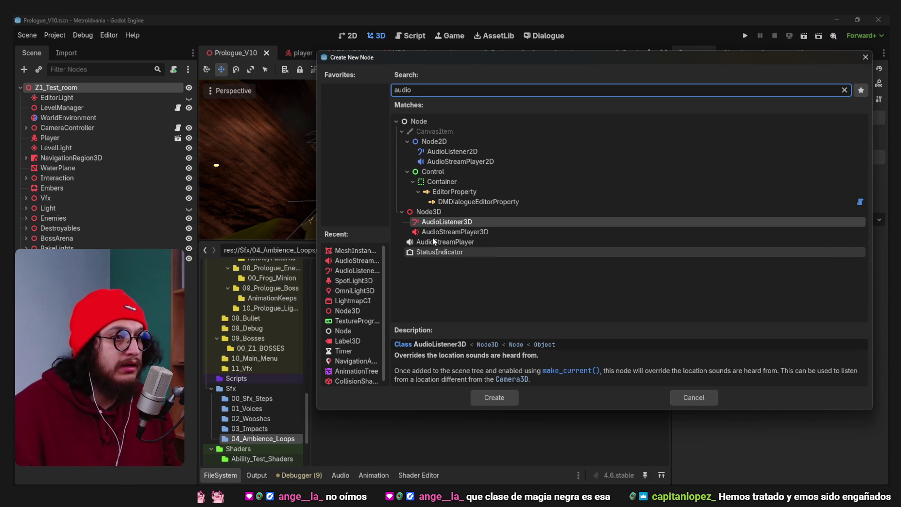
double_click(436, 262)
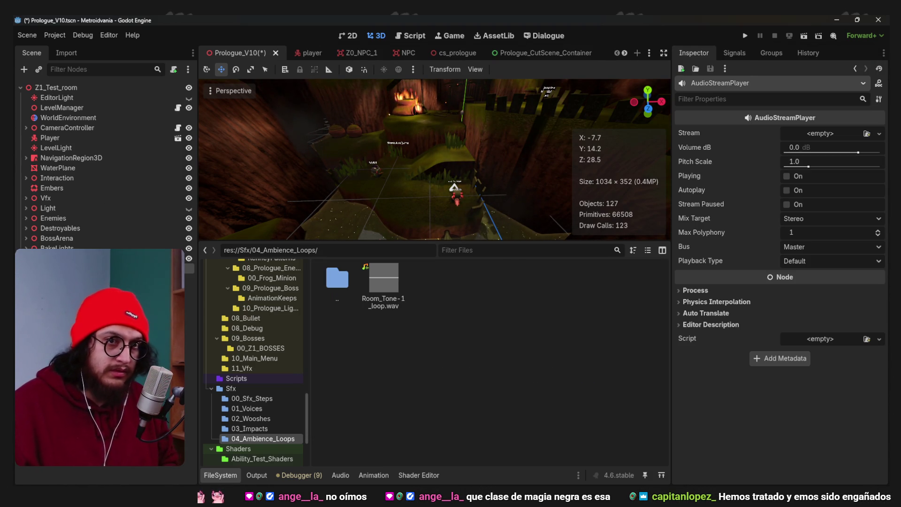
click(69, 53)
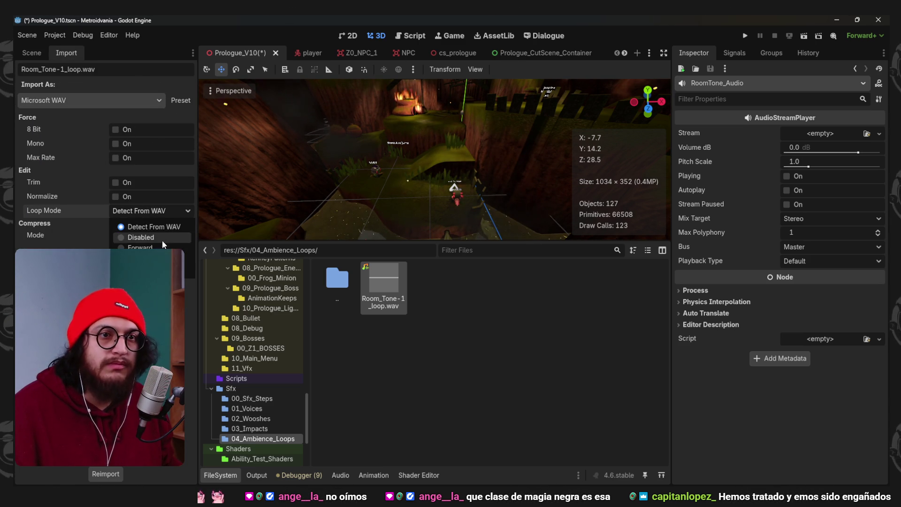
Set the wav's Loop Mode to Forward, reimport, and assign it as RoomTone_Audio's stream
click(163, 244)
click(112, 475)
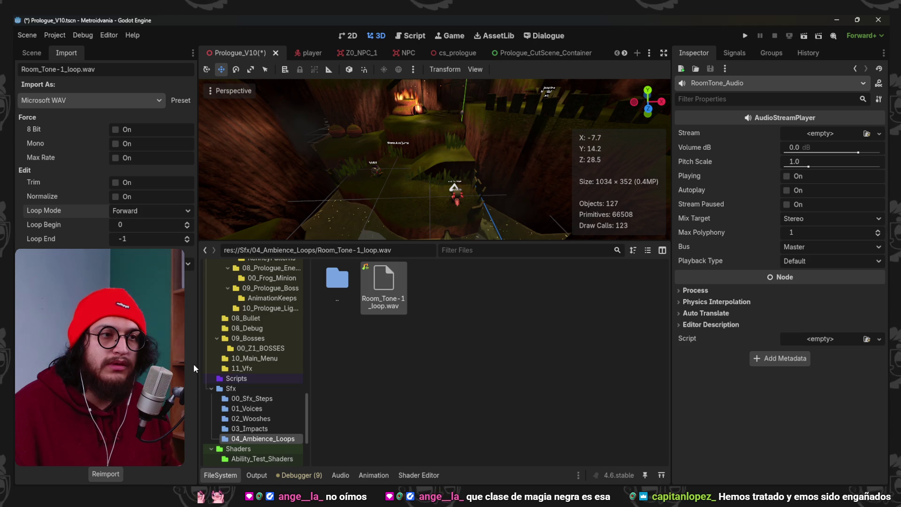
click(32, 53)
mouse_move(393, 277)
mouse_down()
mouse_move(814, 160)
mouse_move(816, 136)
mouse_up()
Save the scene, enable Autoplay on RoomTone_Audio, and run the game
key(ctrl+s)
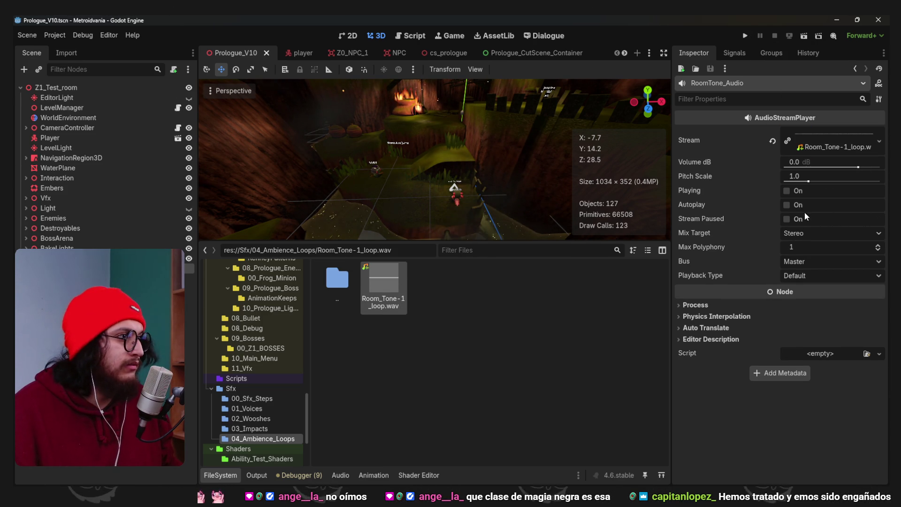
click(787, 205)
click(744, 36)
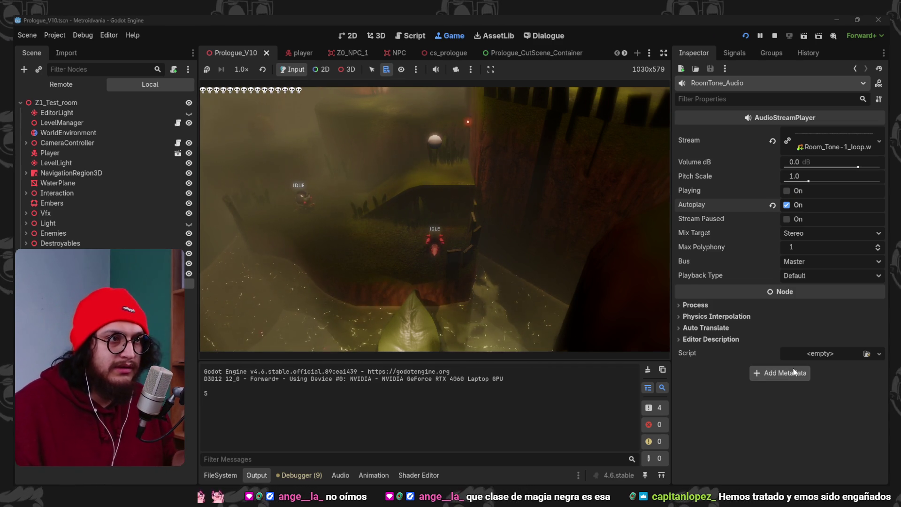
Set RoomTone_Audio's Pitch Scale to 0.7 and focus the running game to listen
click(800, 176)
text(.7)
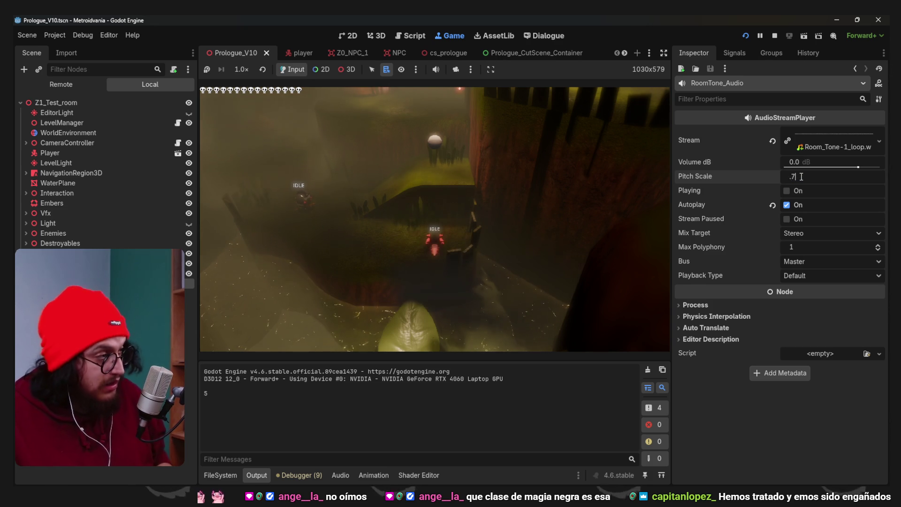
key(Return)
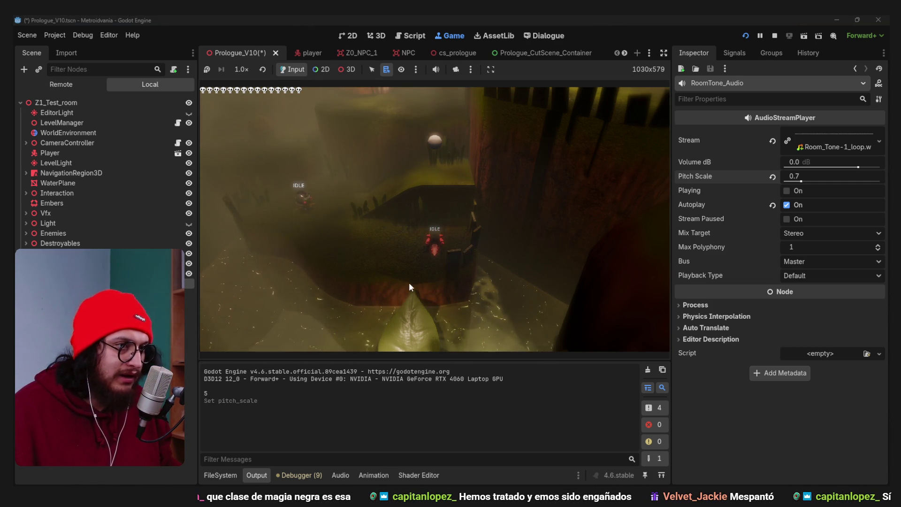
click(496, 295)
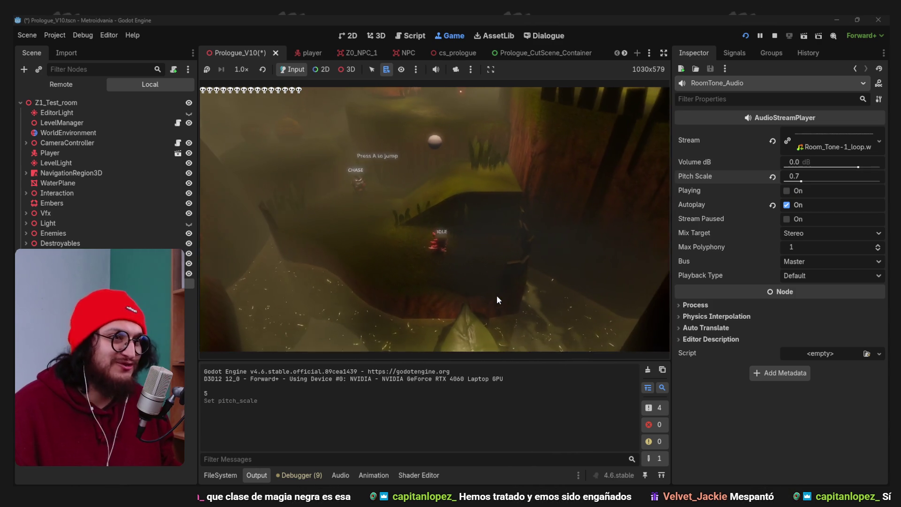
Stop the game, add a new Sfx audio bus beside Master, and save
click(775, 35)
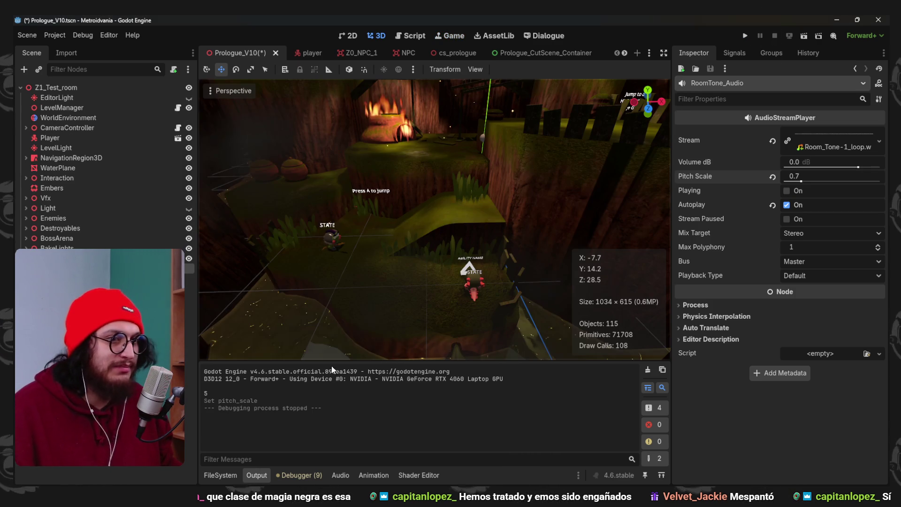
click(340, 475)
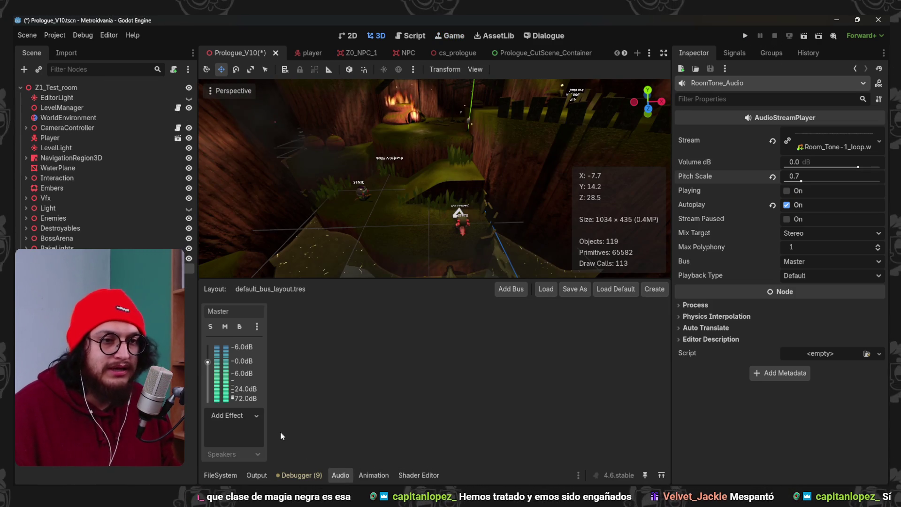
click(511, 288)
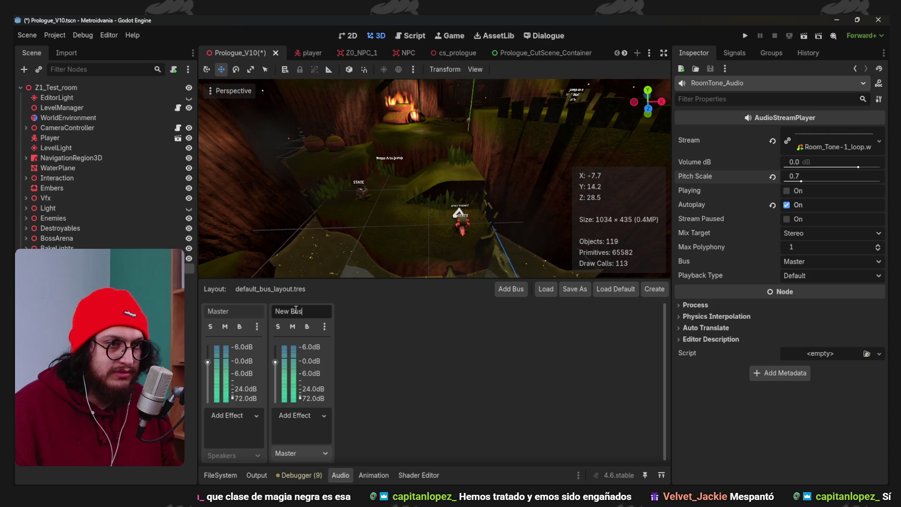
text(Sfx)
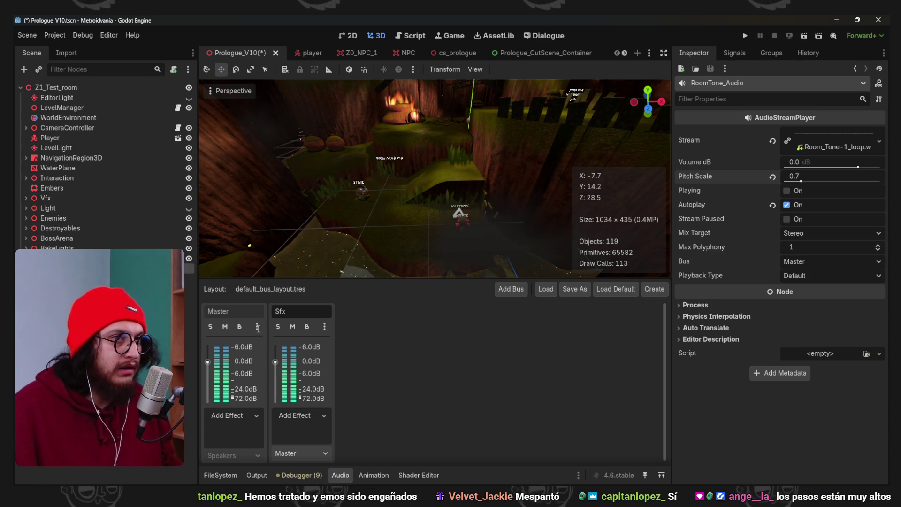
key(ctrl+s)
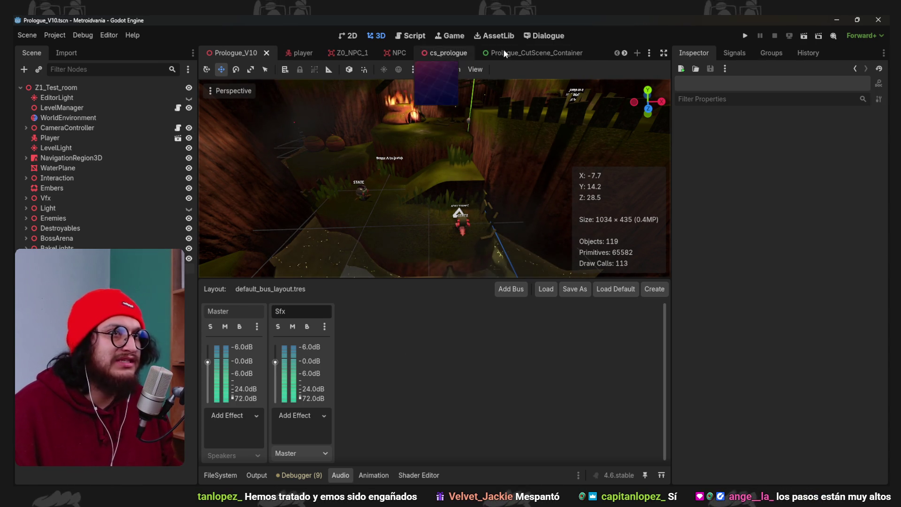
Route the player scene's four sound nodes to the Sfx bus and save
click(300, 52)
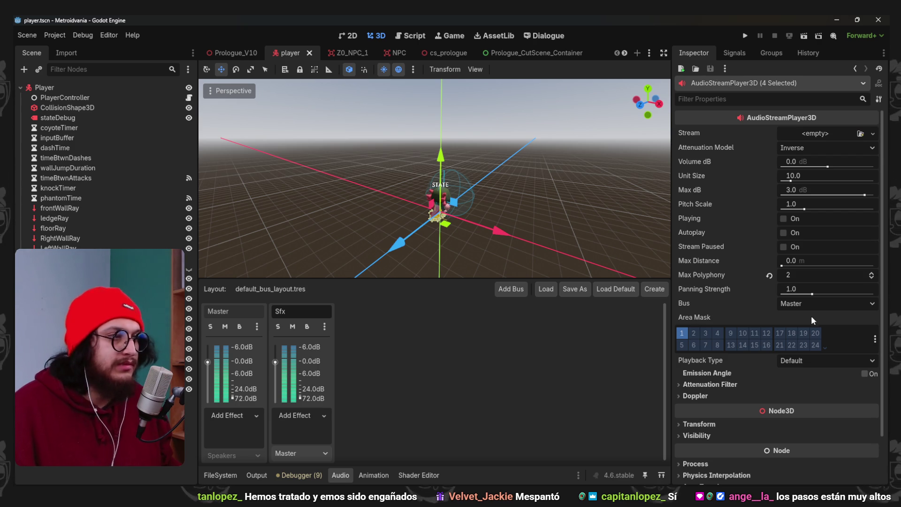
click(835, 308)
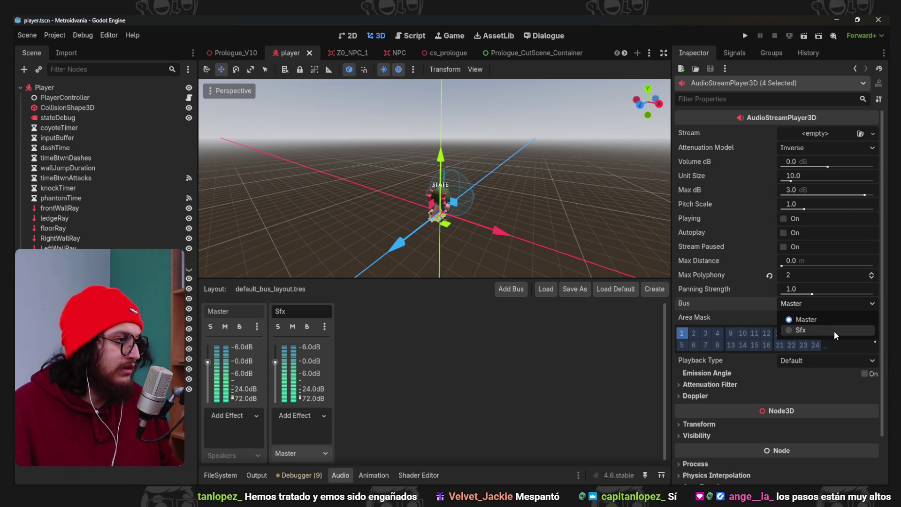
click(835, 330)
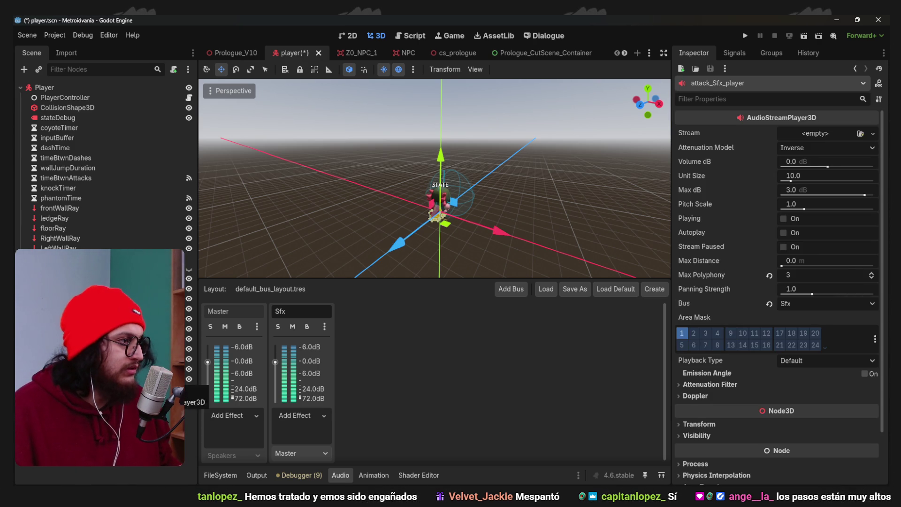
key(ctrl+s)
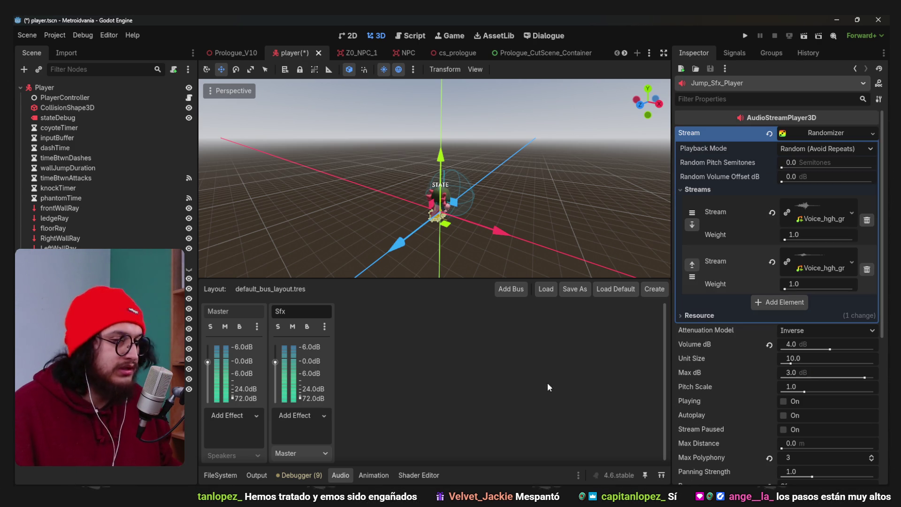
Route the Frog_Minion scene's sound nodes to the Sfx bus and save
click(649, 53)
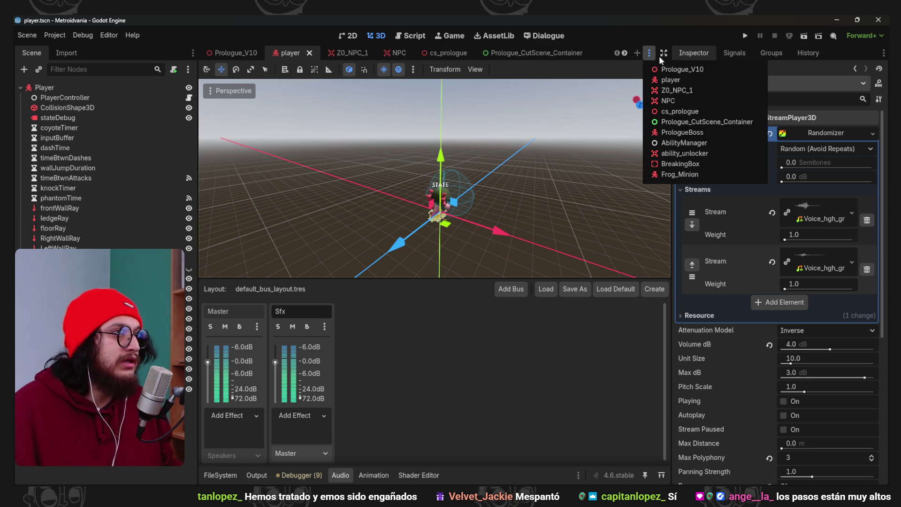
click(701, 175)
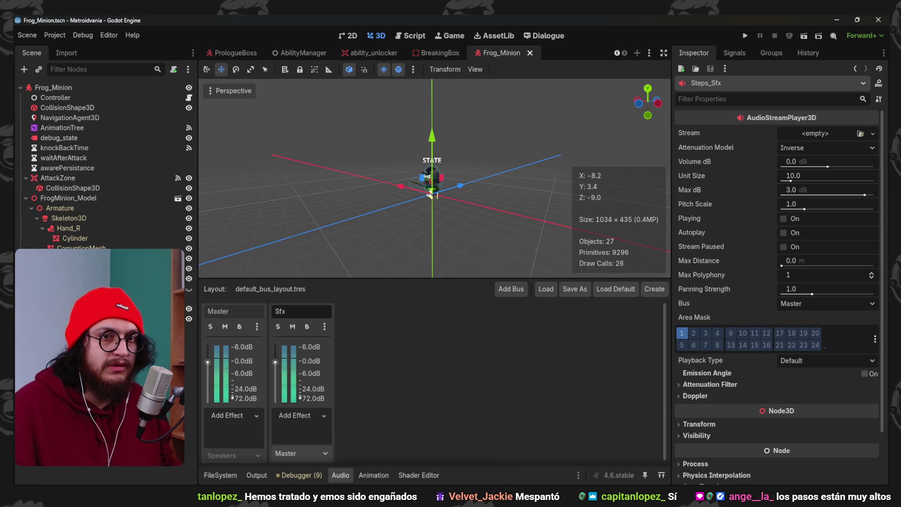
click(814, 304)
click(813, 327)
key(ctrl+s)
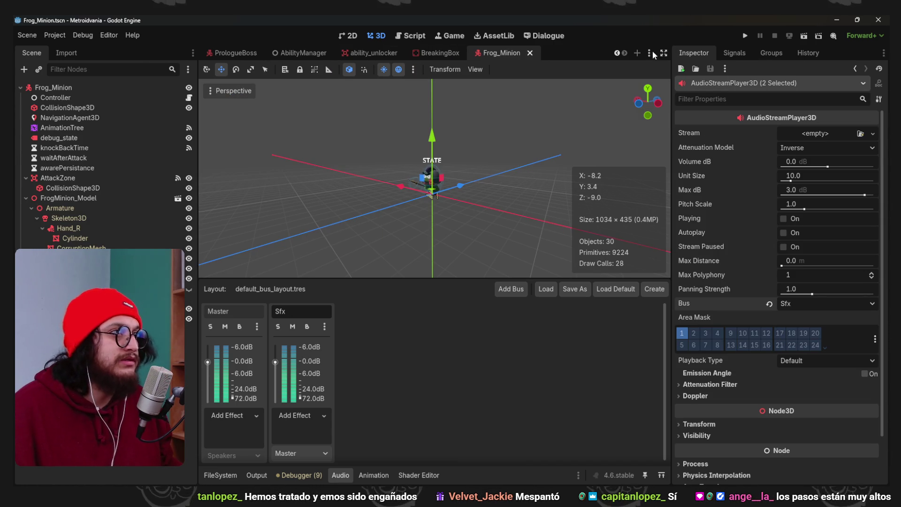
Return to the player scene, inspect the Dash_Sfx node, and save
click(650, 53)
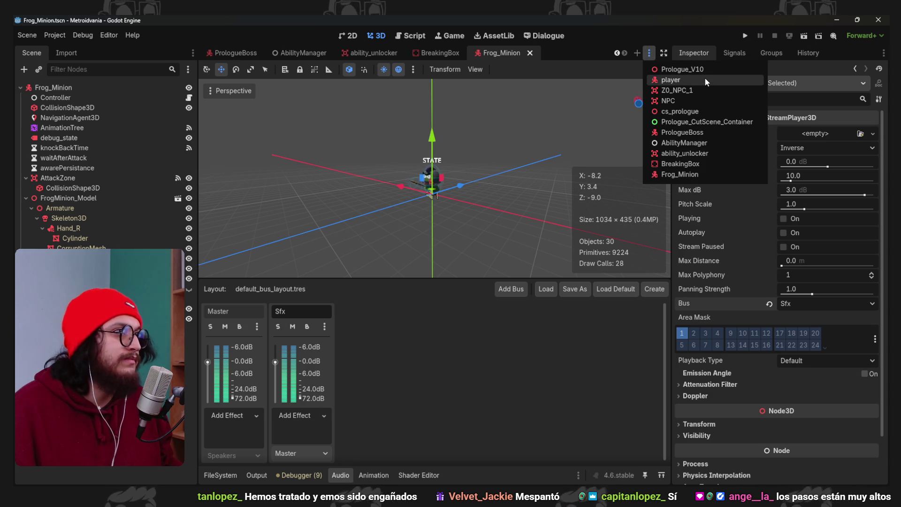
click(676, 79)
click(56, 338)
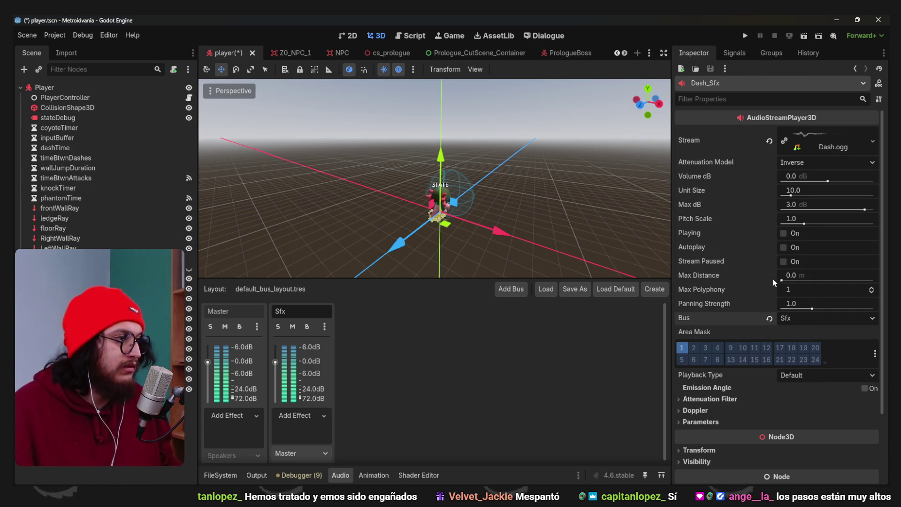
key(ctrl+s)
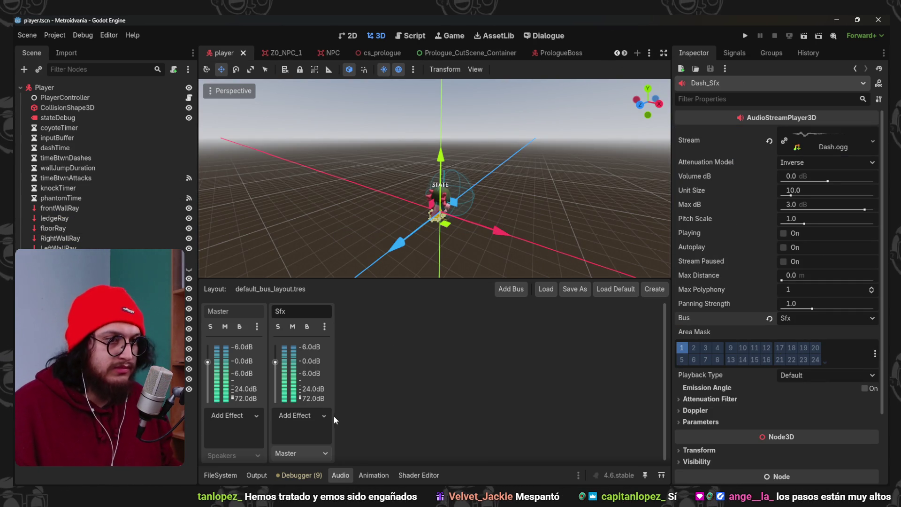
Add a Reverb effect to the Sfx bus, save, and launch the game
click(320, 410)
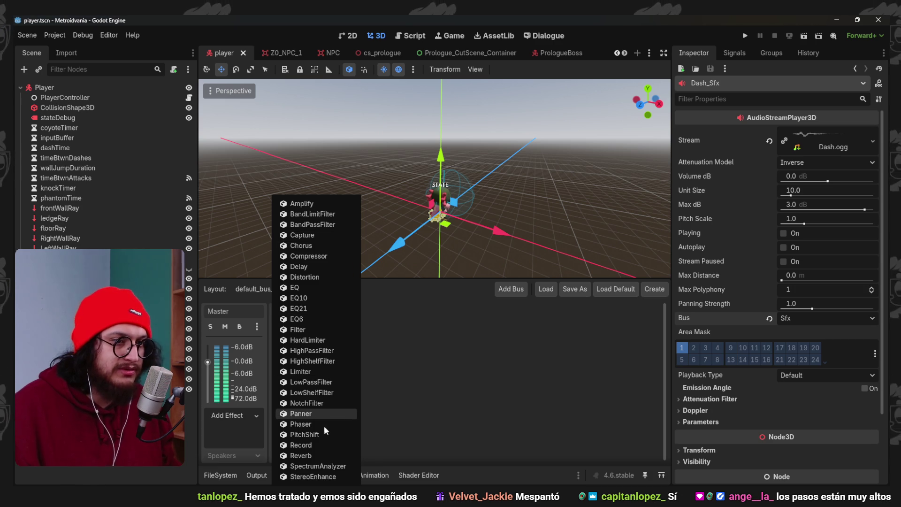
click(314, 454)
key(ctrl+s)
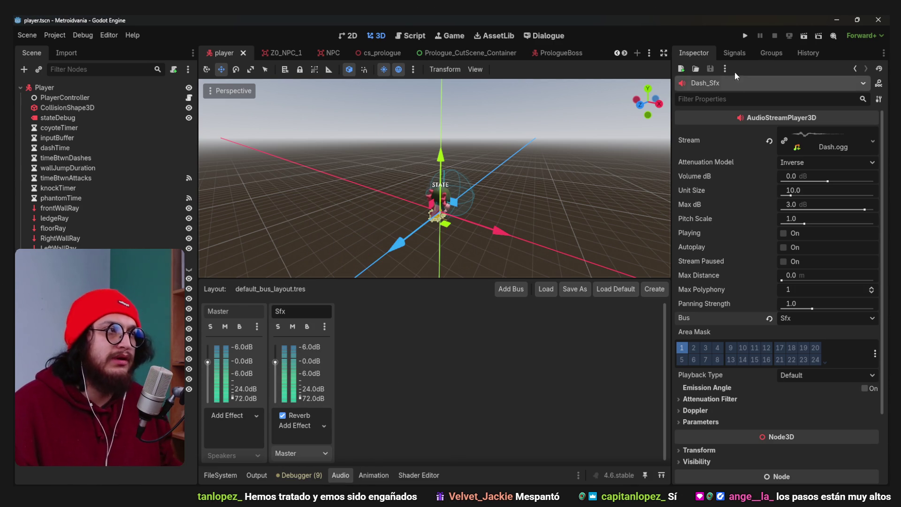
click(745, 35)
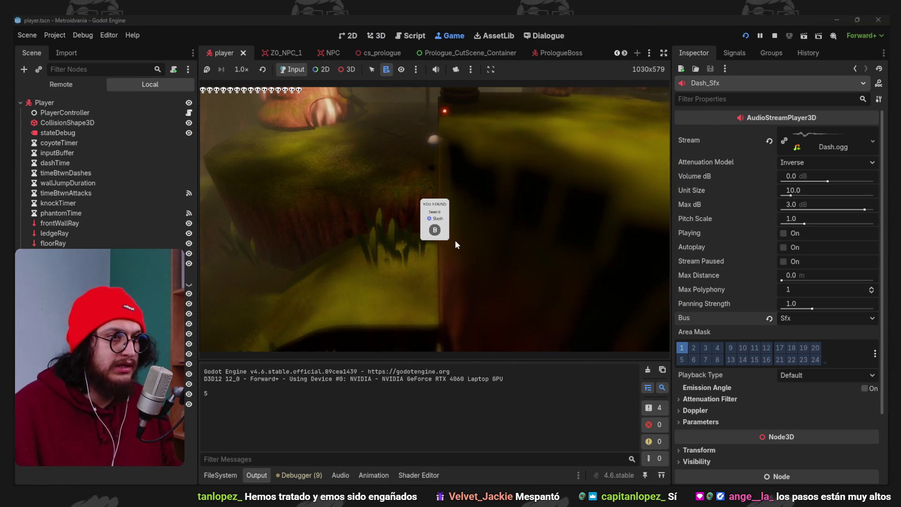
Dismiss the Sword found message, stop the game, and show the audio bus mixer
click(454, 241)
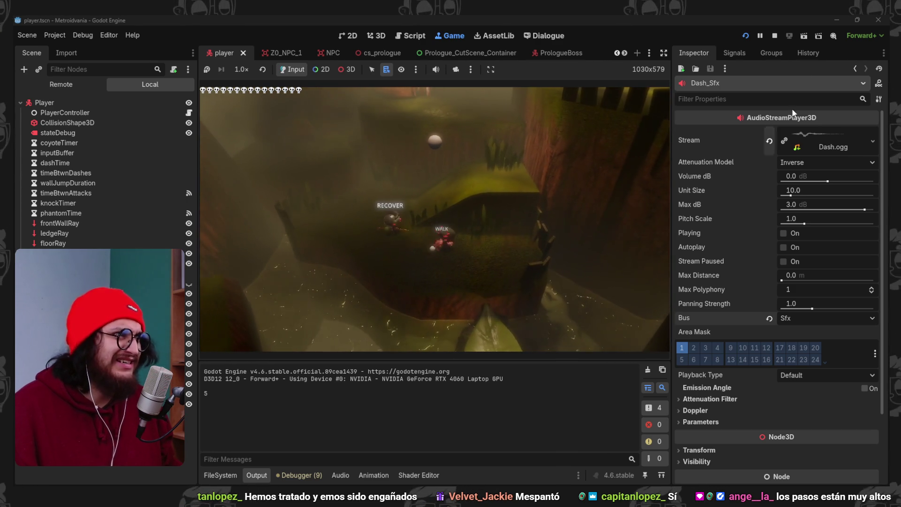
click(773, 37)
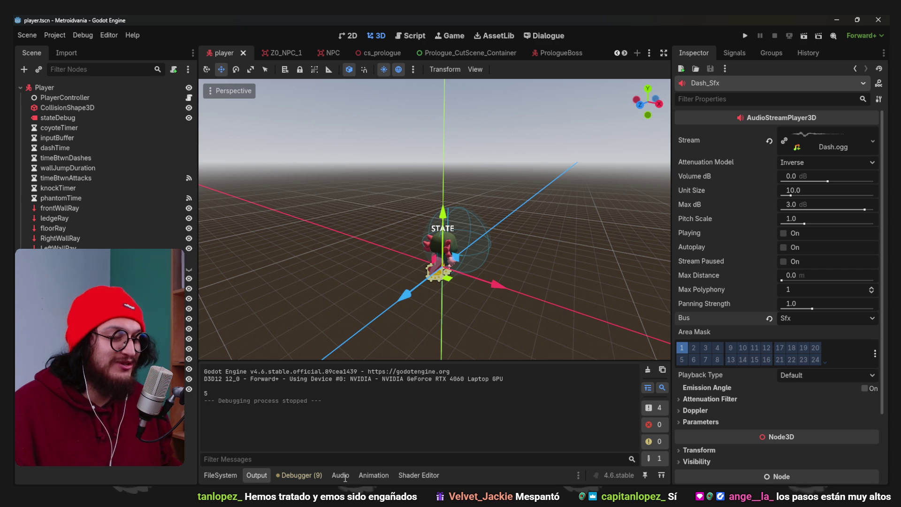
click(341, 475)
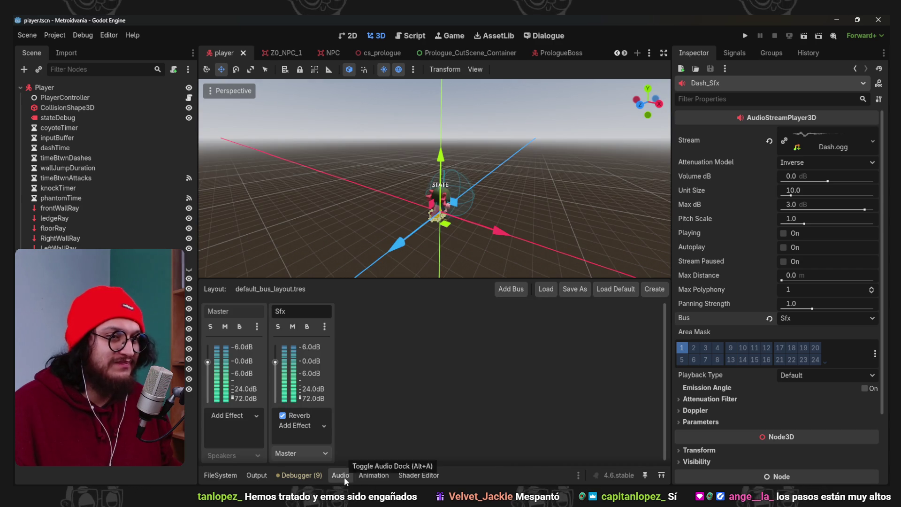
scroll(470, 170, up, 1)
scroll(471, 171, up, 4)
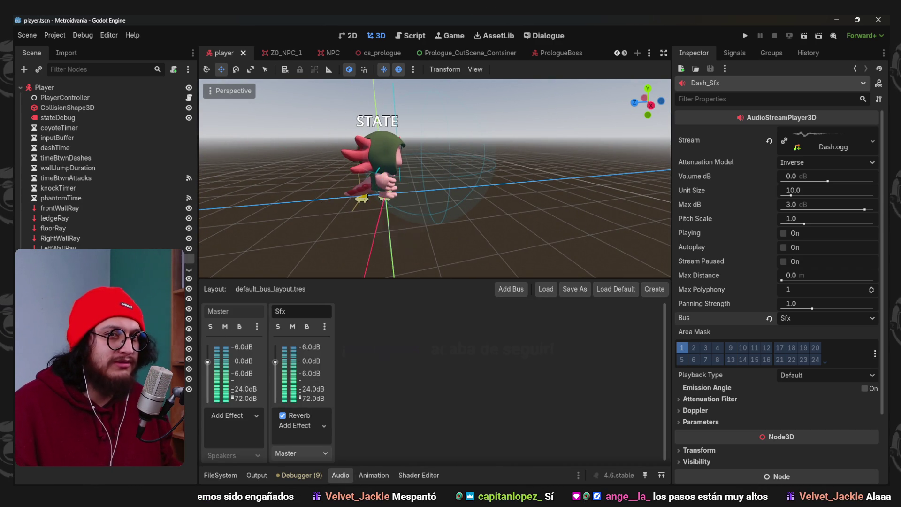
Play the player's Run animation in the Animation panel, then return to the audio mixer
click(70, 320)
click(339, 348)
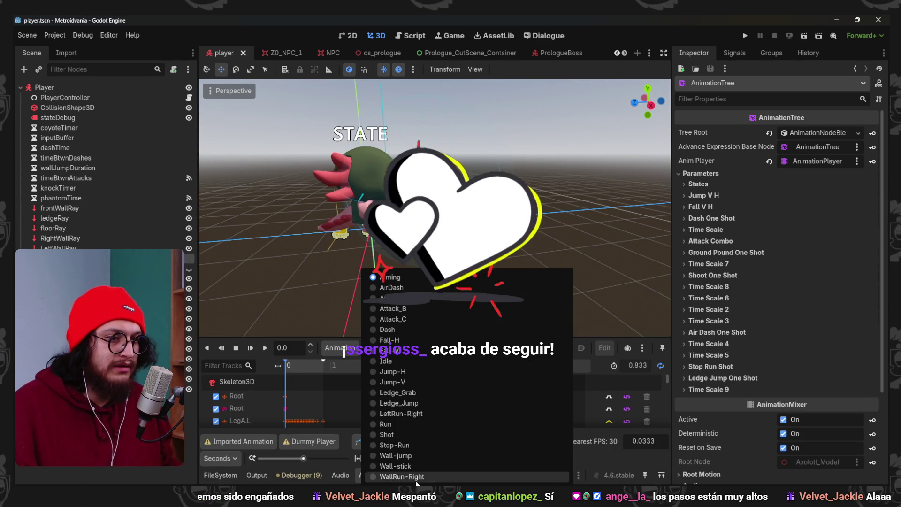
click(328, 477)
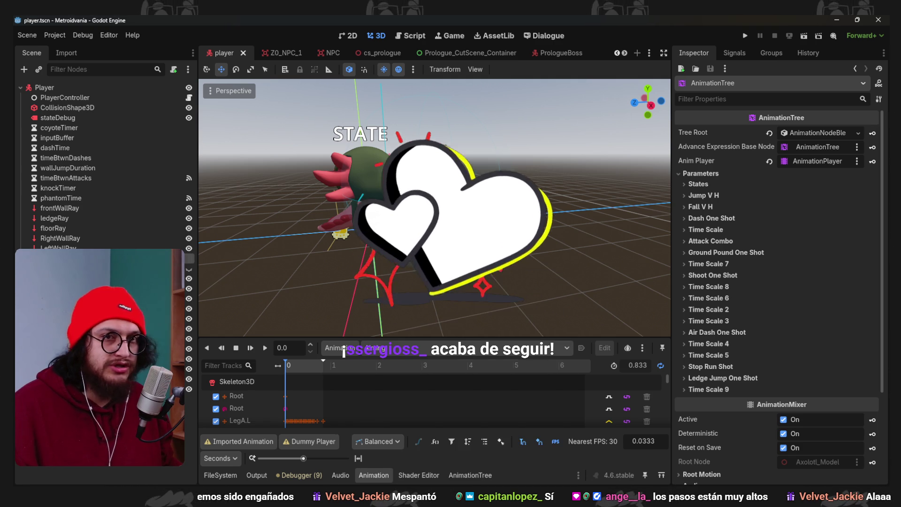
click(470, 475)
click(374, 475)
click(401, 349)
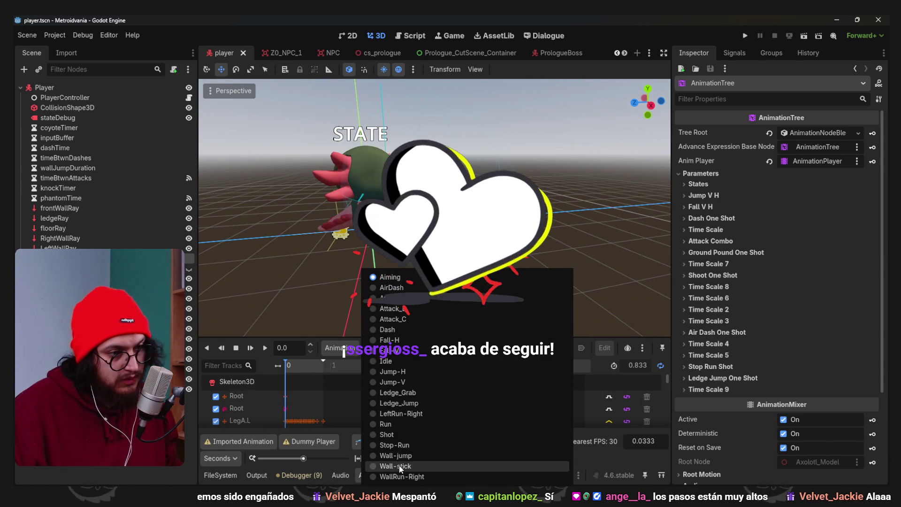
click(402, 424)
click(266, 347)
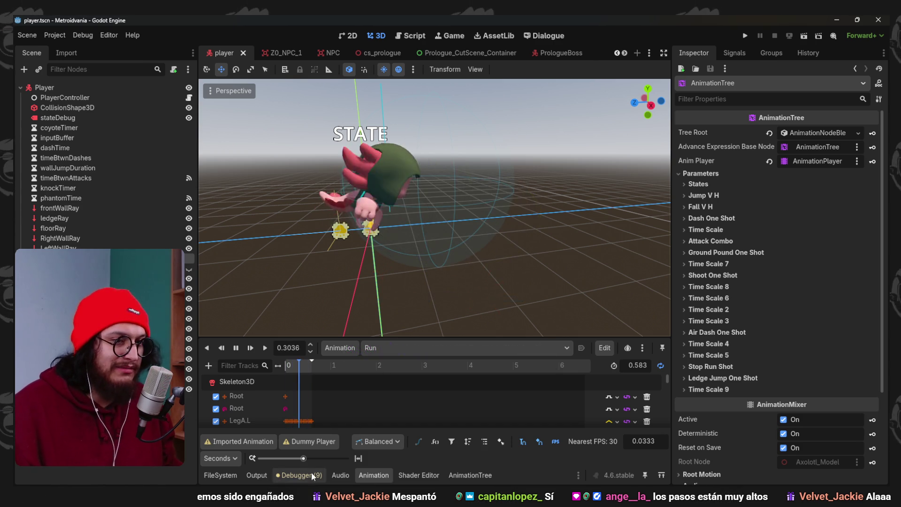
click(340, 475)
scroll(464, 189, down, 5)
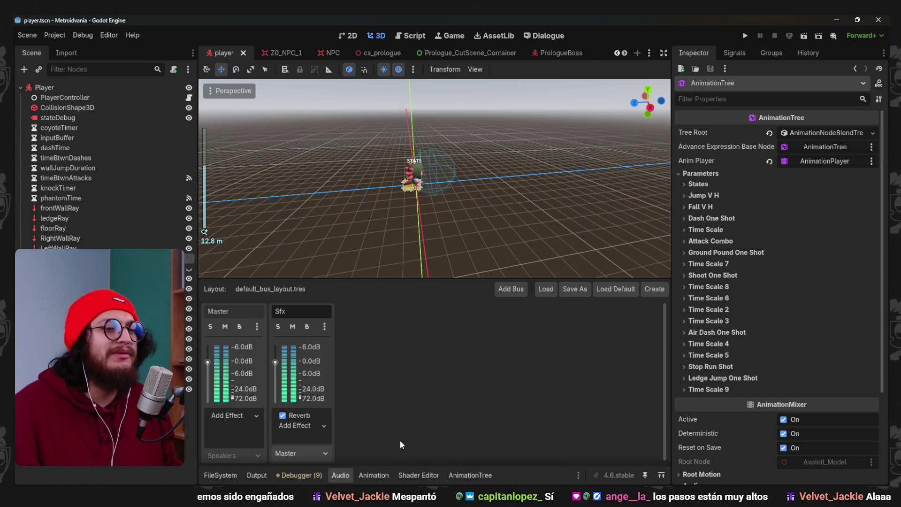
Open the Sfx bus Reverb settings while viewing the player's Run animation preview
click(305, 415)
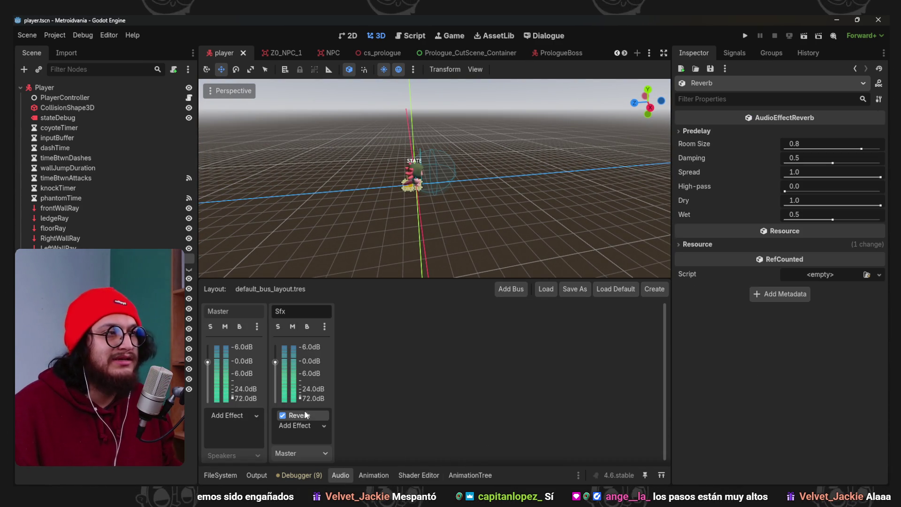
click(373, 475)
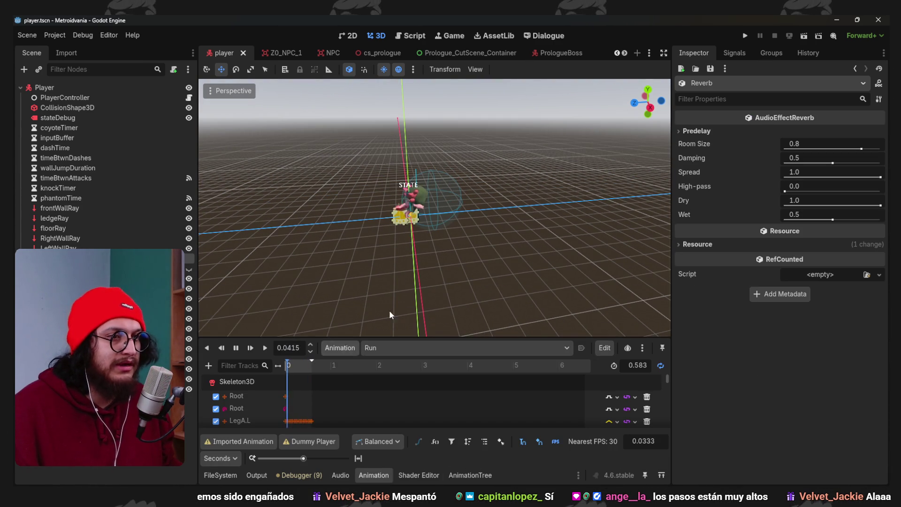
scroll(458, 226, down, 2)
scroll(456, 226, down, 2)
mouse_move(444, 220)
mouse_down()
mouse_move(537, 222)
mouse_move(482, 239)
mouse_move(522, 238)
mouse_up()
scroll(523, 239, up, 2)
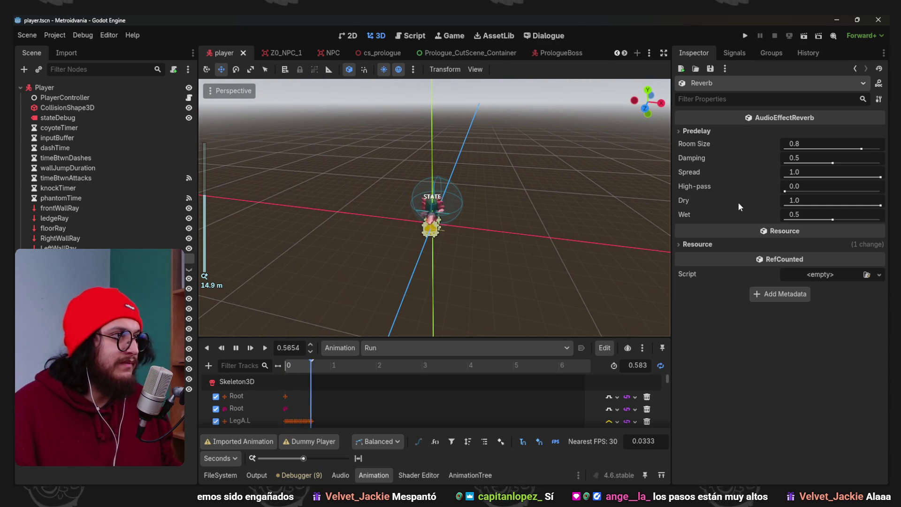
Retune the Sfx Reverb: room size 0.27, damping 0.55, high-pass 0.48, dry 0.74, wet 0.3
click(808, 148)
text(0.5)
key(Return)
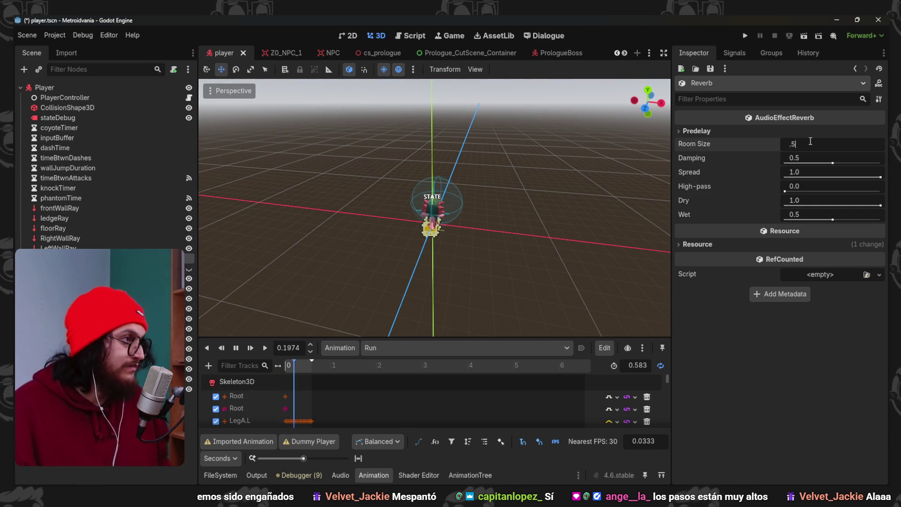
click(810, 144)
text(0.25)
key(Return)
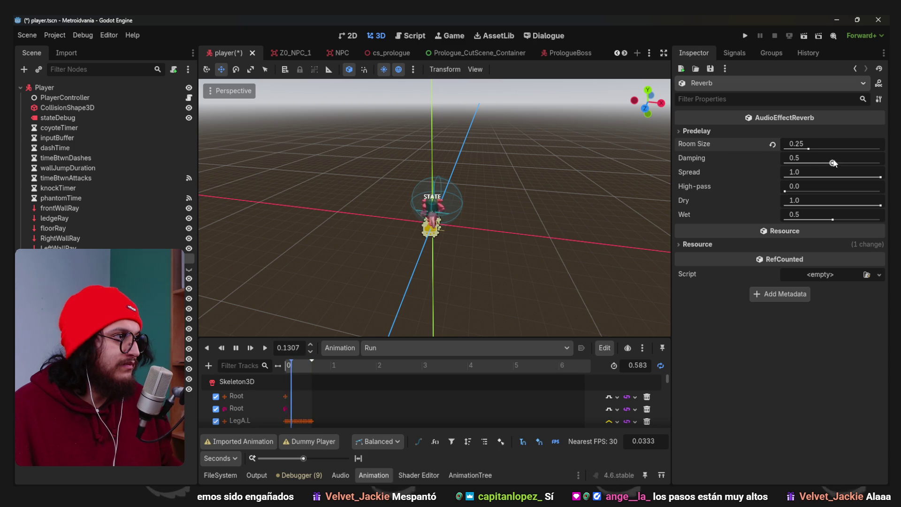
mouse_move(833, 163)
mouse_down()
mouse_move(860, 162)
mouse_move(833, 164)
mouse_up()
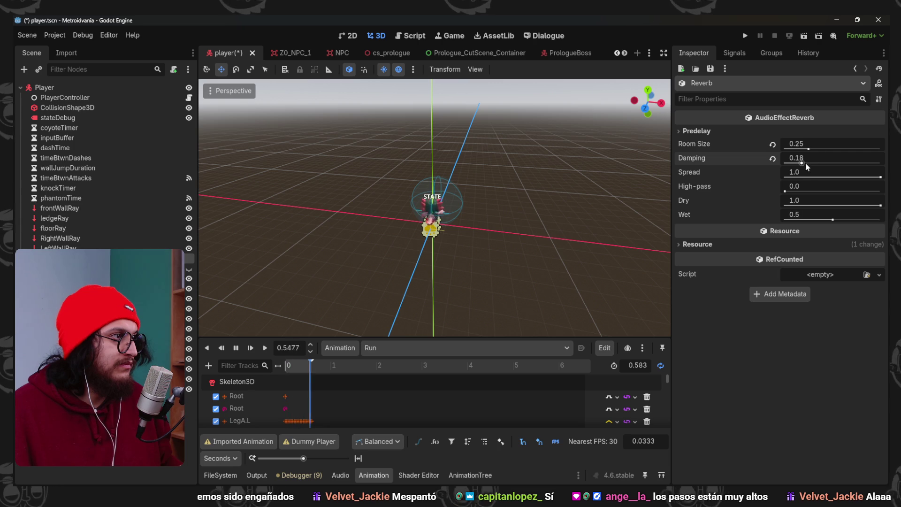
drag(880, 178, 786, 178)
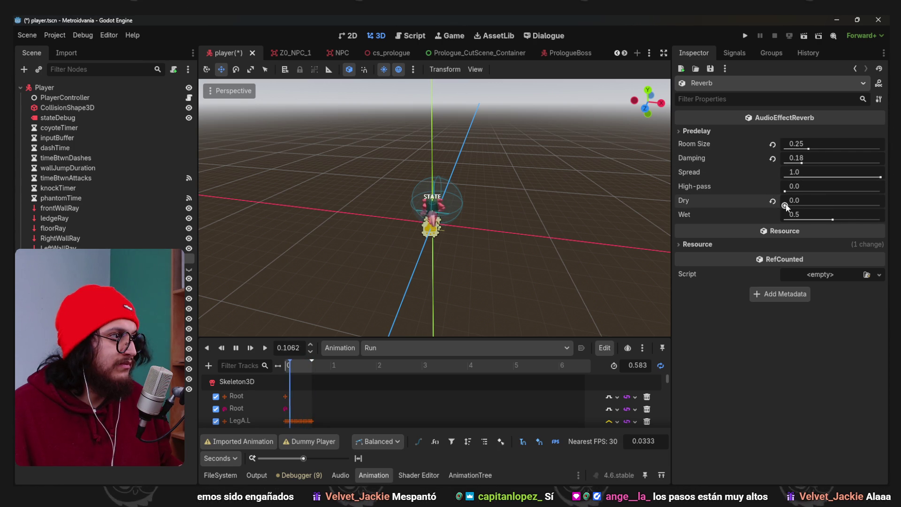
mouse_move(832, 220)
mouse_down()
mouse_move(888, 229)
mouse_move(814, 220)
mouse_move(823, 205)
mouse_up()
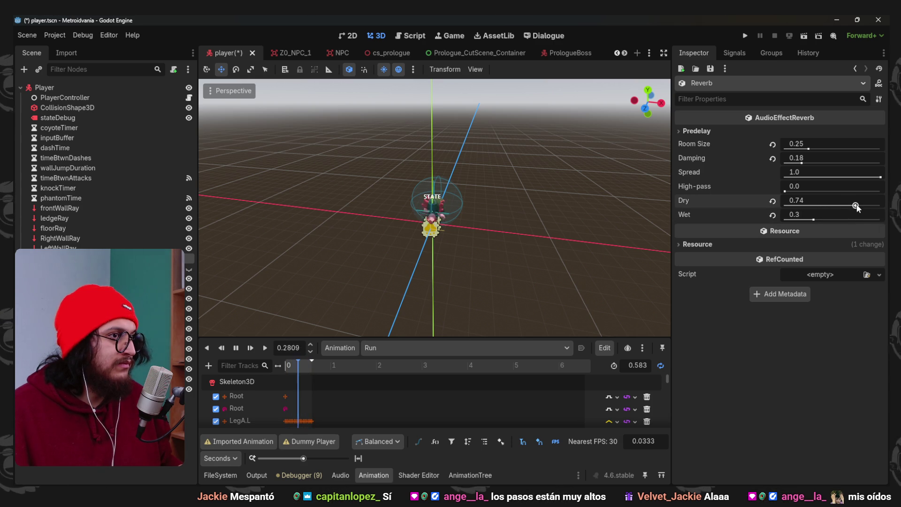
mouse_move(801, 163)
mouse_down()
mouse_move(820, 165)
mouse_move(798, 150)
mouse_up()
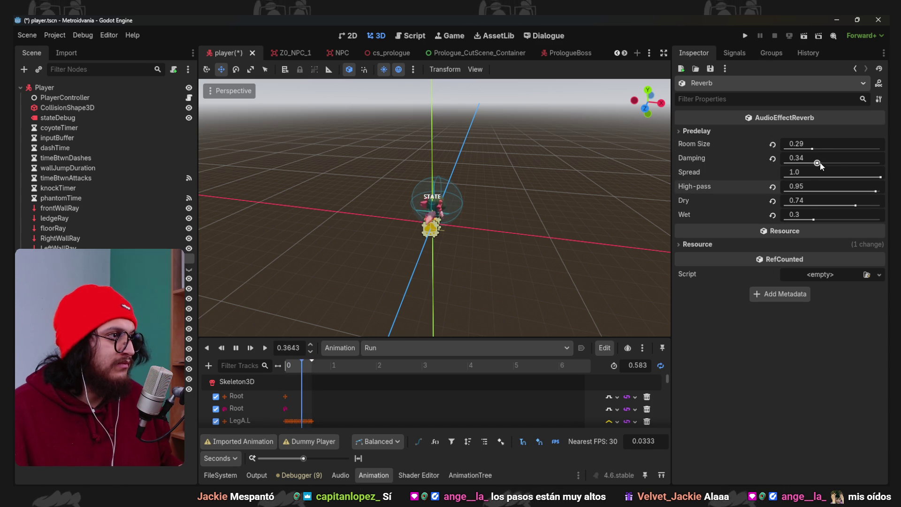
mouse_move(819, 148)
mouse_down()
mouse_move(846, 149)
mouse_move(848, 163)
mouse_up()
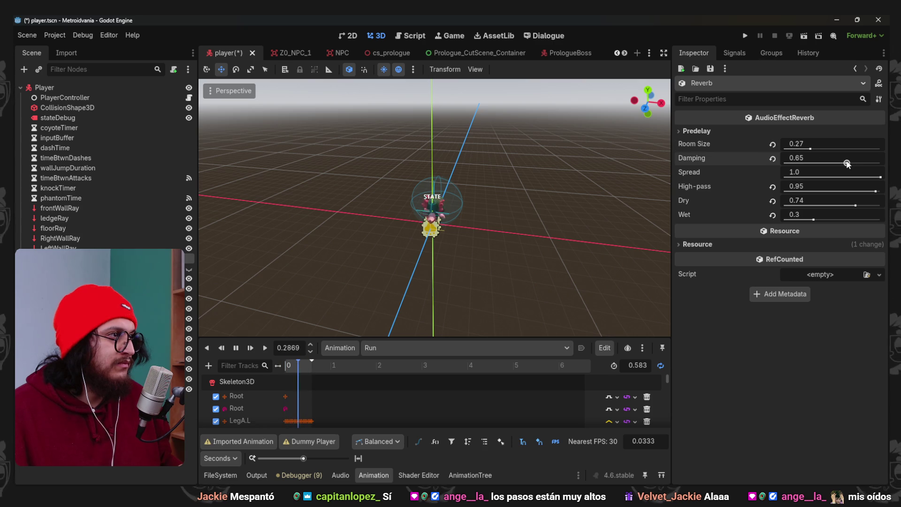
drag(791, 161, 837, 163)
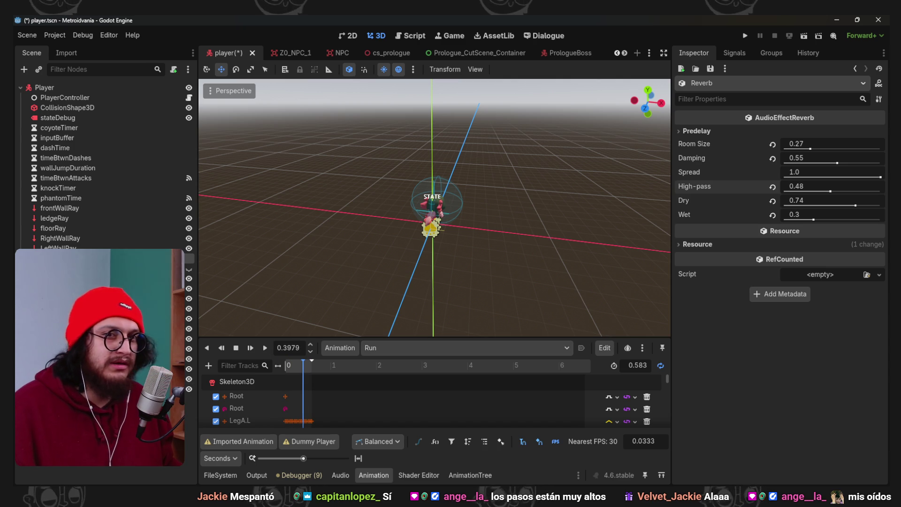
Set Steps_Sfx_Player's volume to -9 dB and run the game with F5
click(855, 69)
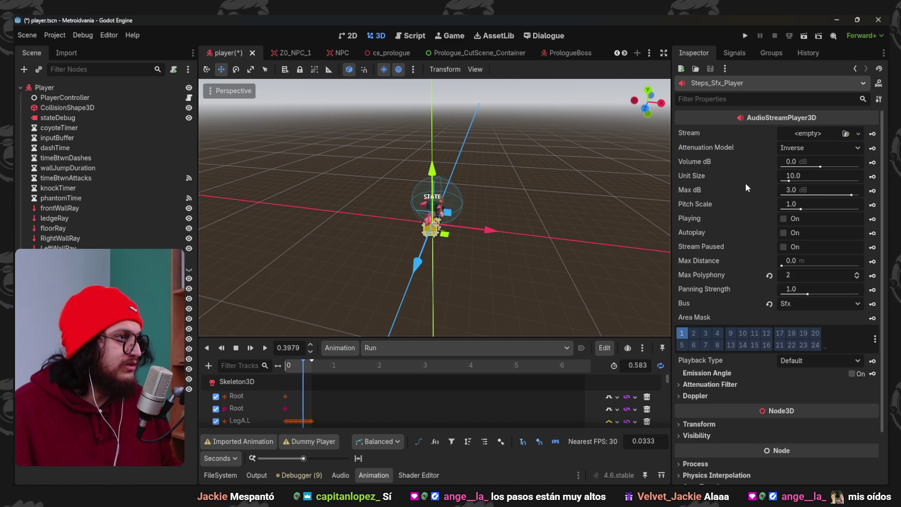
click(815, 160)
text(-9)
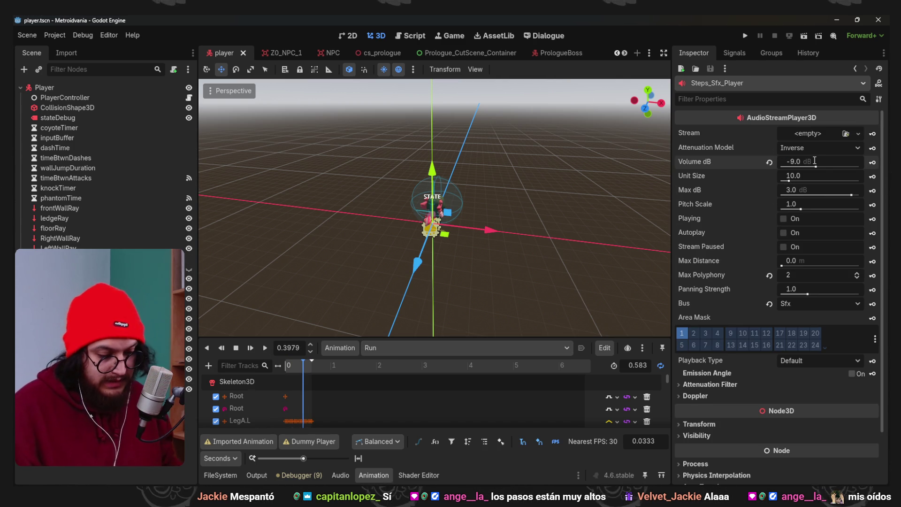
key(F5)
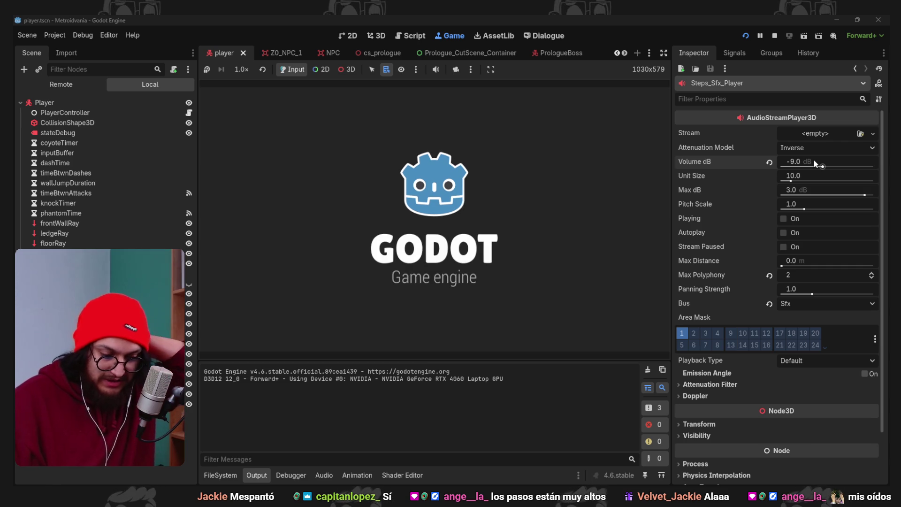
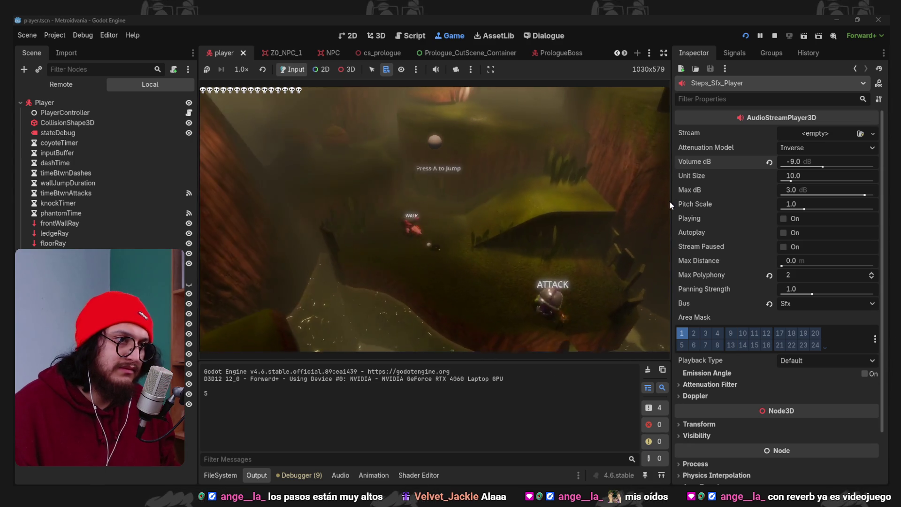
Stop the game, set the footstep player's volume to 0.6 dB, and bring up the Sfx bus reverb
click(775, 36)
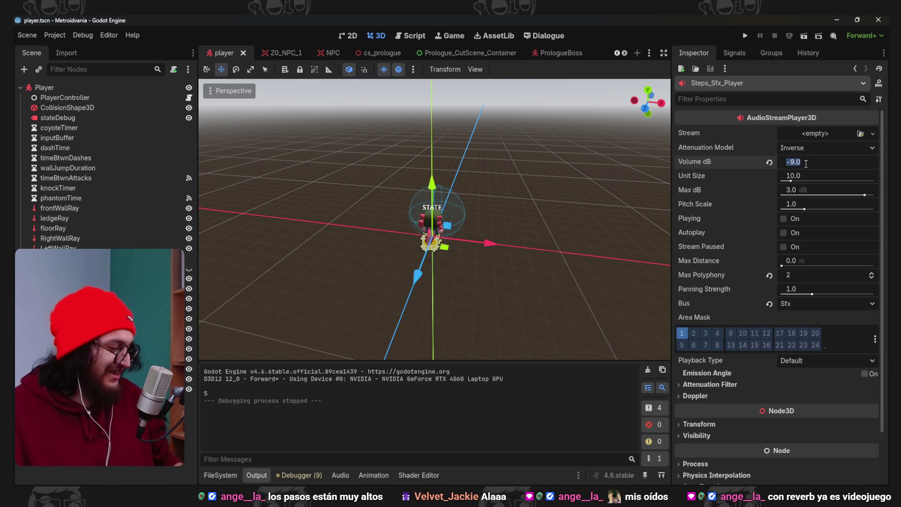
text(0.6)
key(Return)
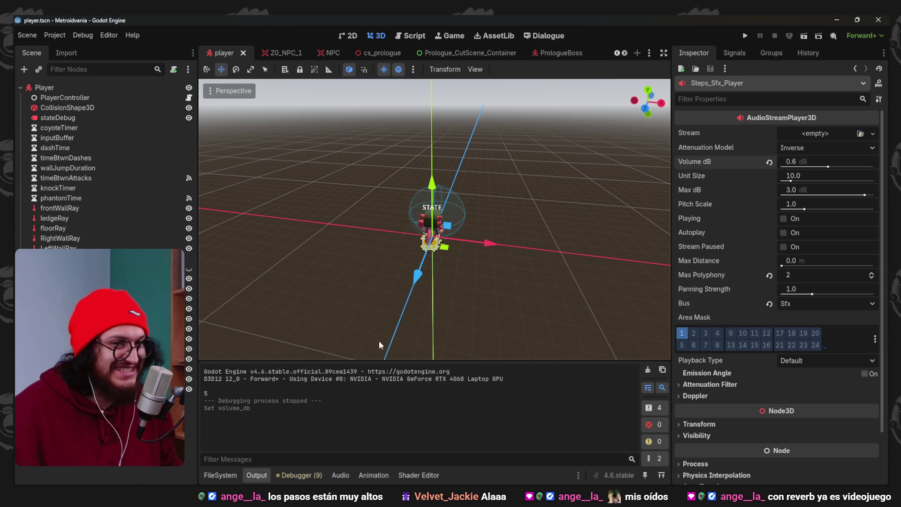
click(340, 476)
click(298, 418)
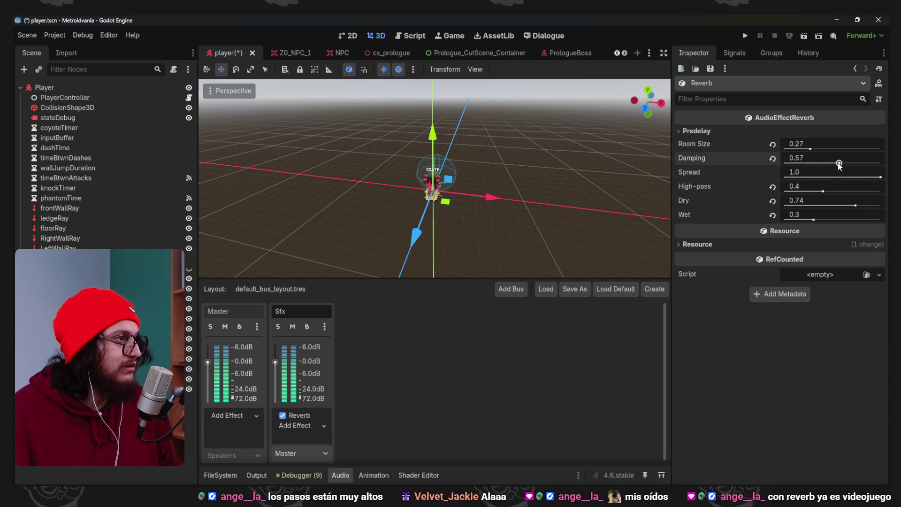
Raise the Sfx reverb room size to 0.37, then save and run the game
drag(811, 149, 820, 150)
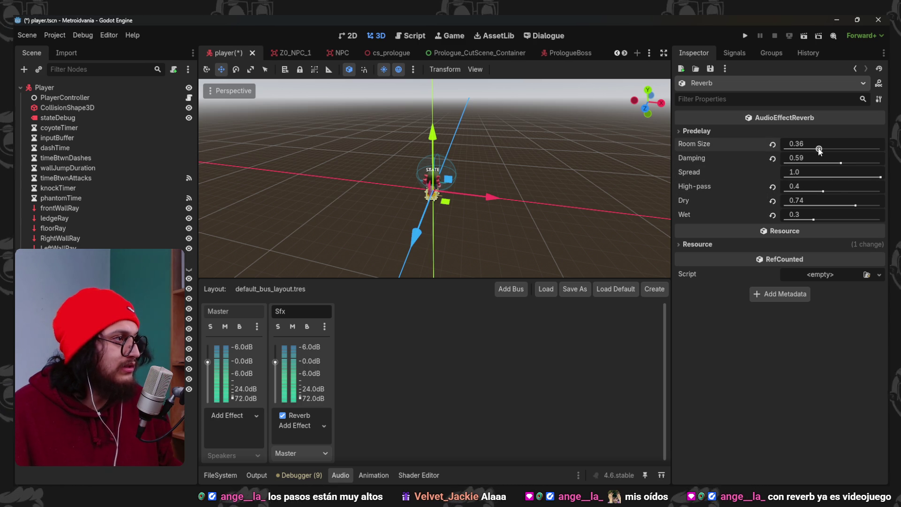
key(F5)
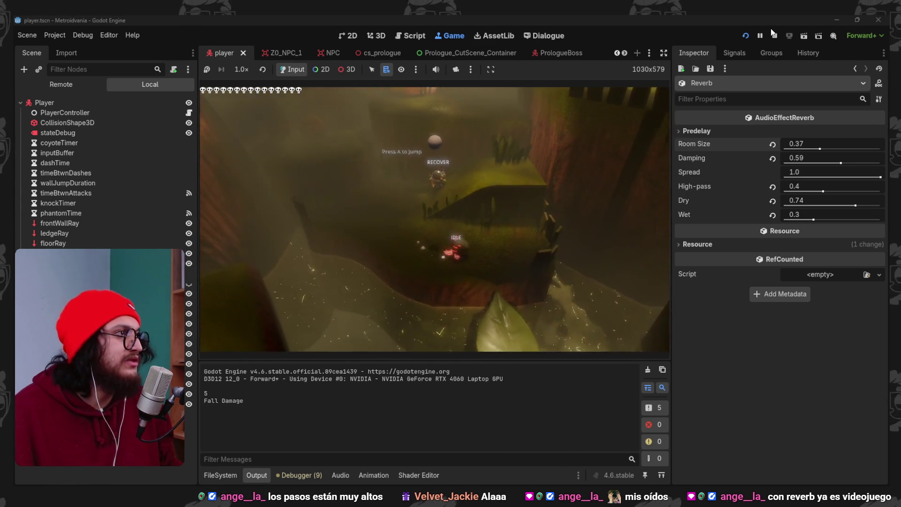
Stop the game, set Steps_Sfx_Player volume to 0.8 dB, save the scene and relaunch
key(F8)
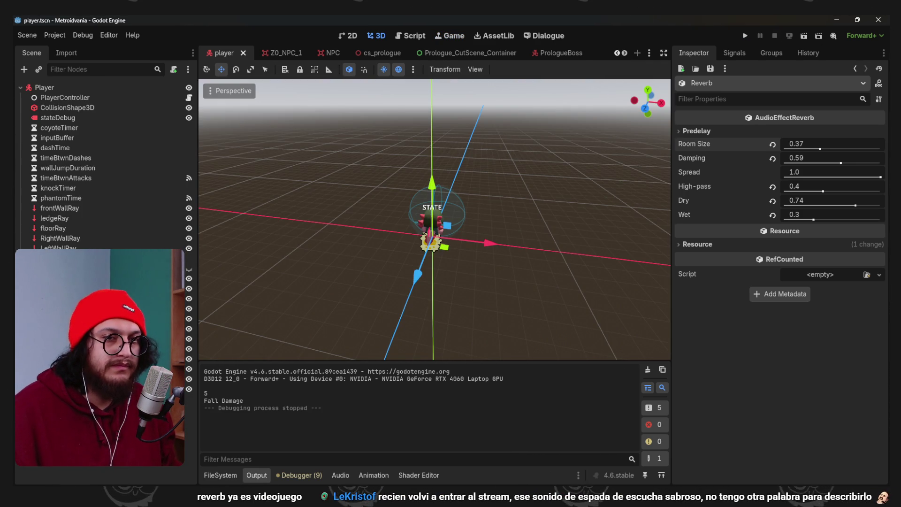
key(Down)
key(Down)
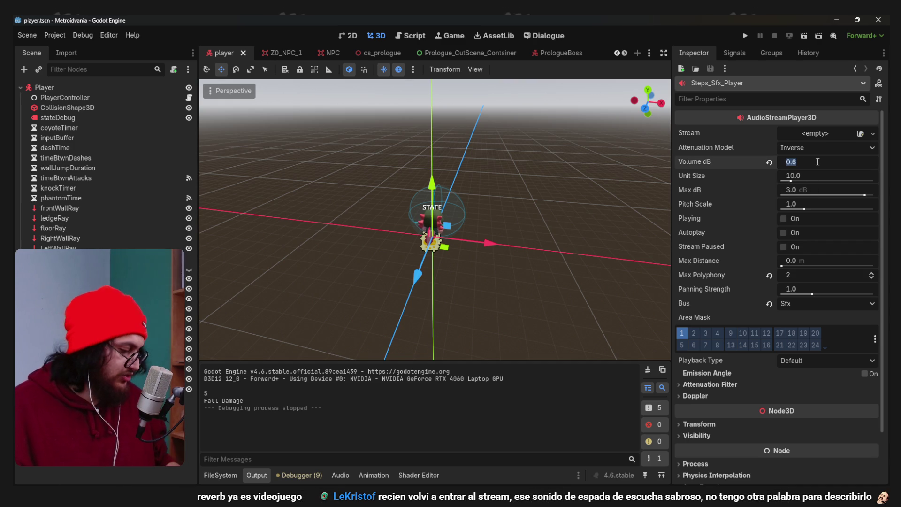
key(ctrl+s)
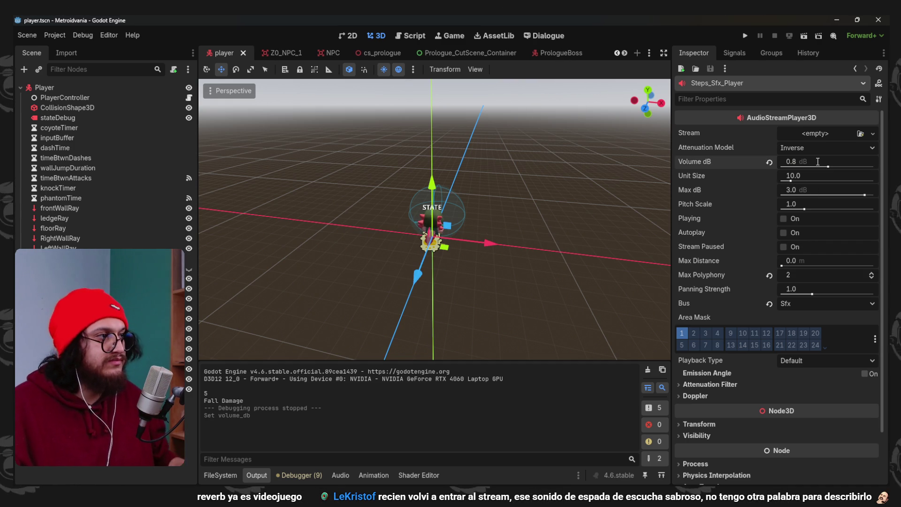
key(ctrl+z)
key(ctrl+shift+z)
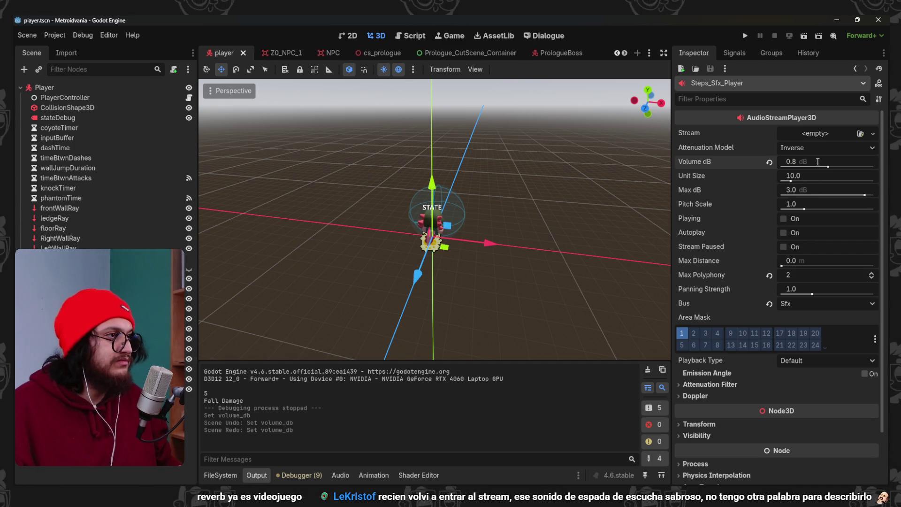
key(ctrl+s)
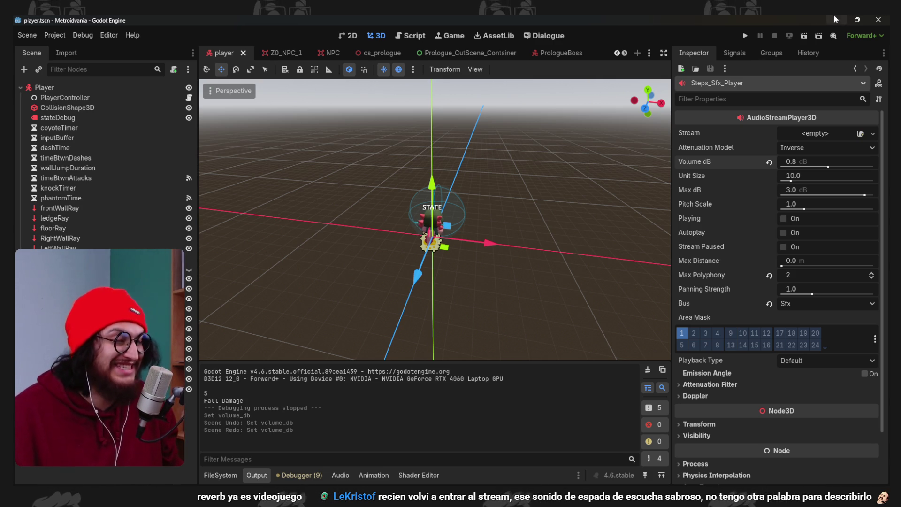
click(744, 36)
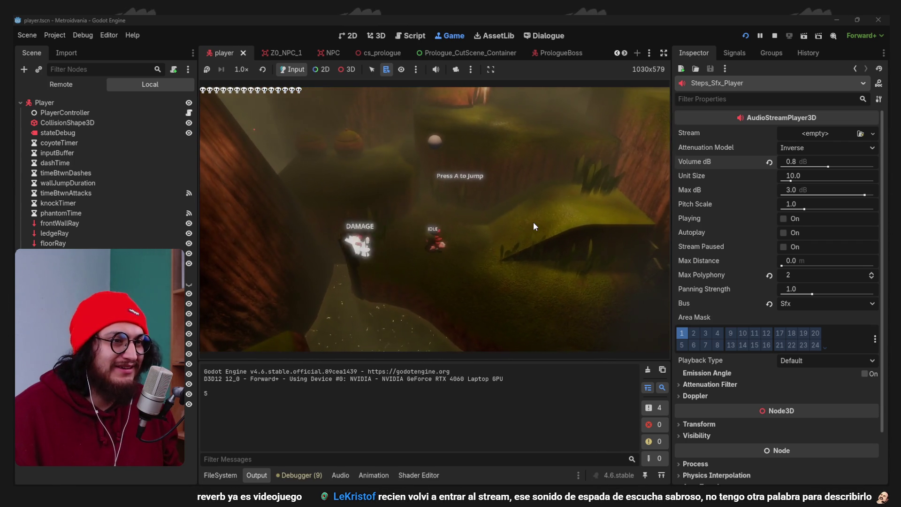
Stop the game, set the footstep volume to -9 dB, and run it again
click(775, 37)
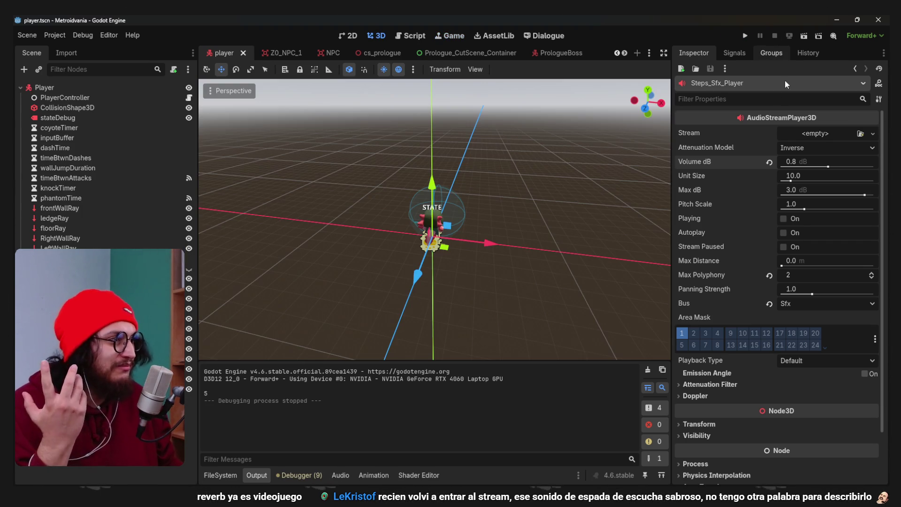
click(810, 162)
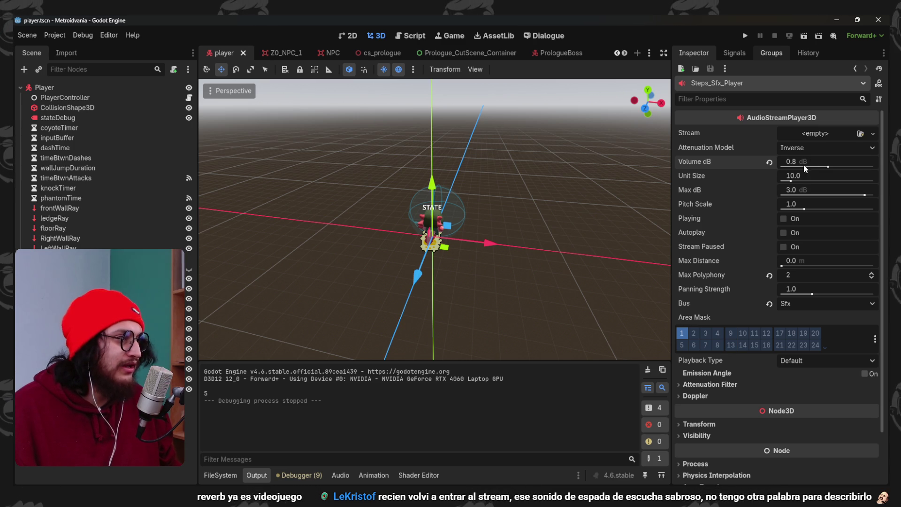
text(9)
key(Return)
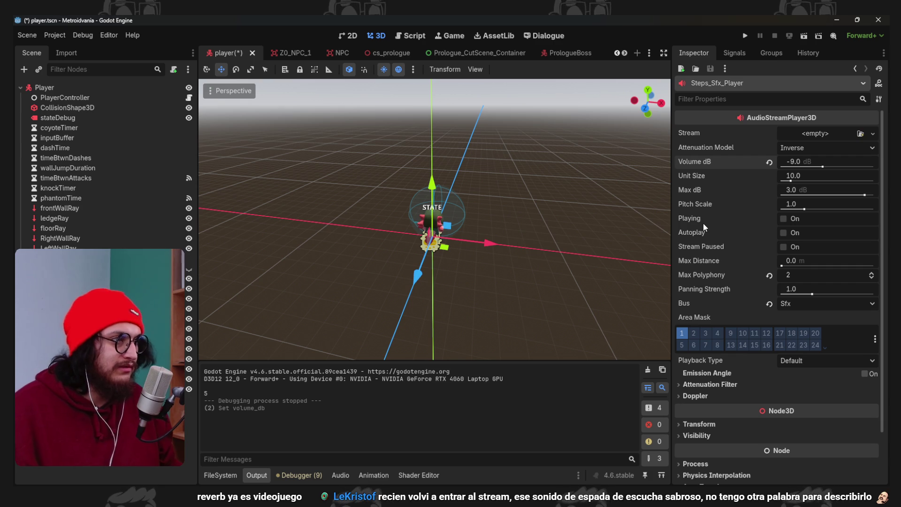
key(F5)
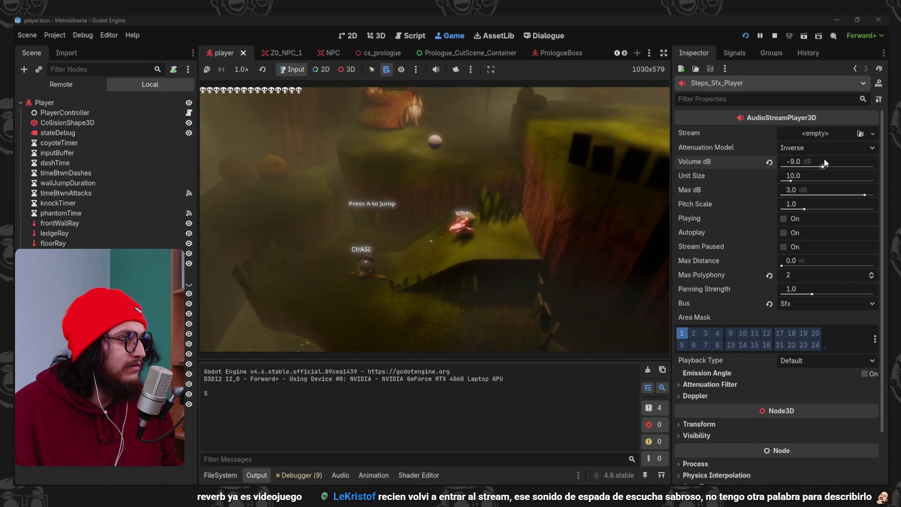
Change the footstep volume to -7 dB during play, stop the game, and open the Frog_Minion scene
click(824, 162)
key(BackSpace)
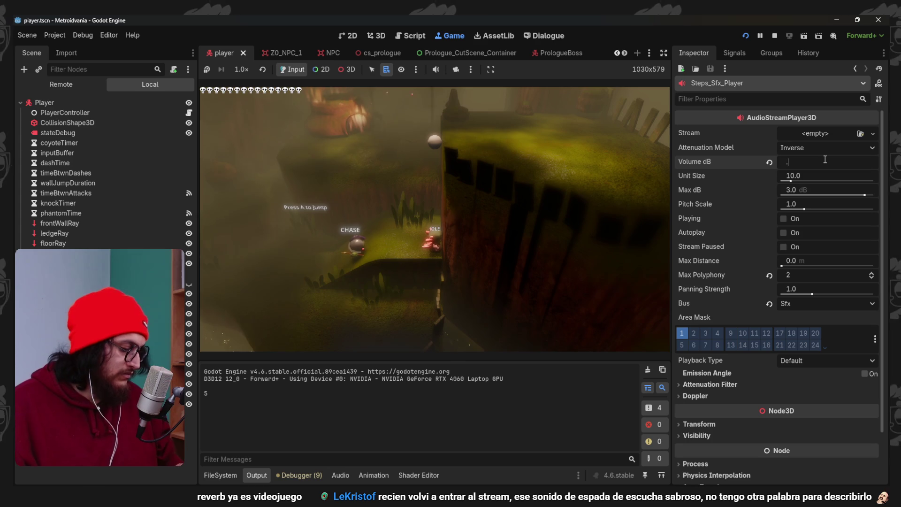
text(-7)
click(510, 212)
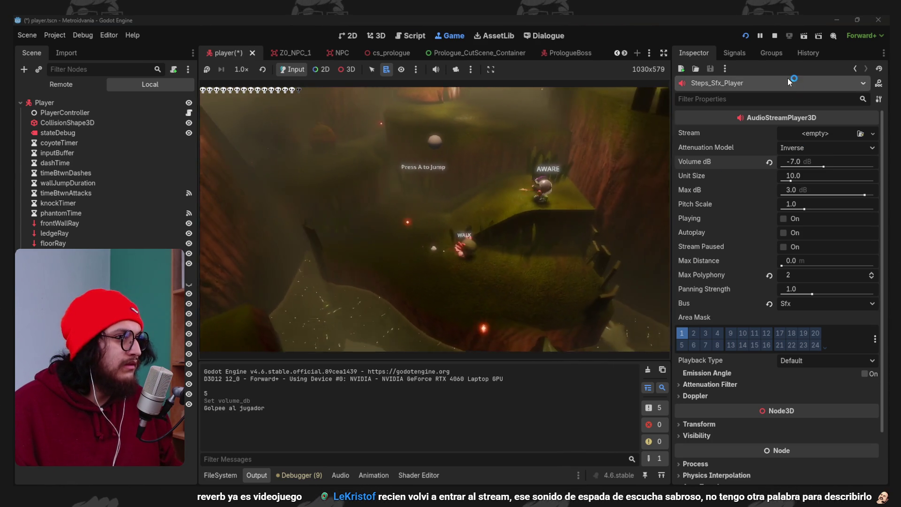
click(774, 36)
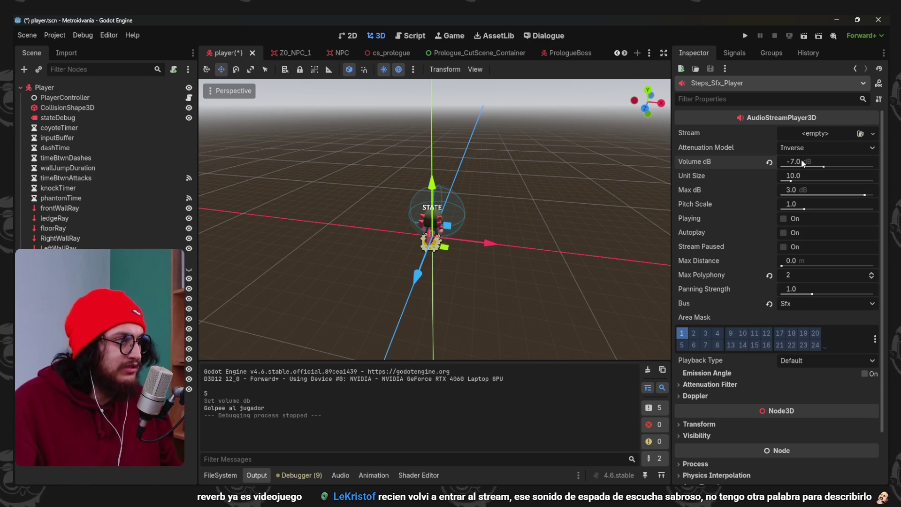
click(802, 162)
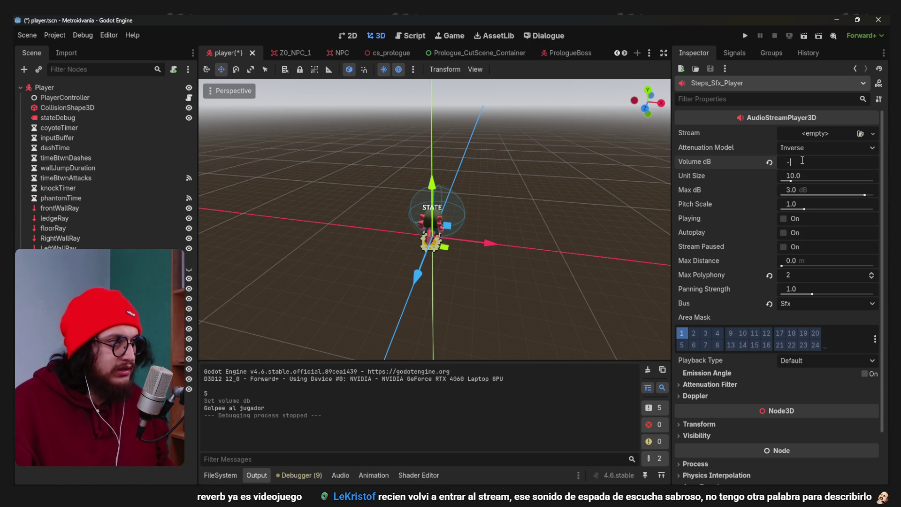
click(649, 53)
click(688, 171)
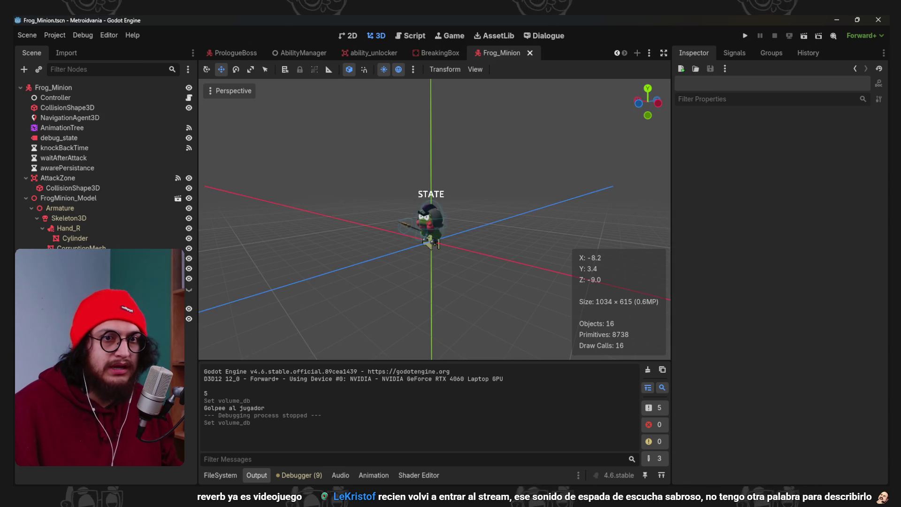
Set the Frog_Minion's Steps_Sfx volume to -6 dB and run the game
click(430, 243)
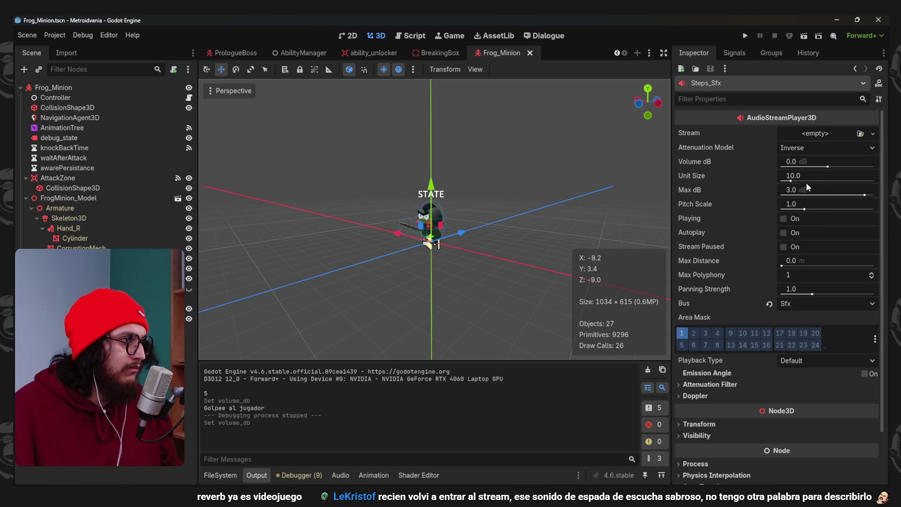
click(823, 163)
text(6)
key(Return)
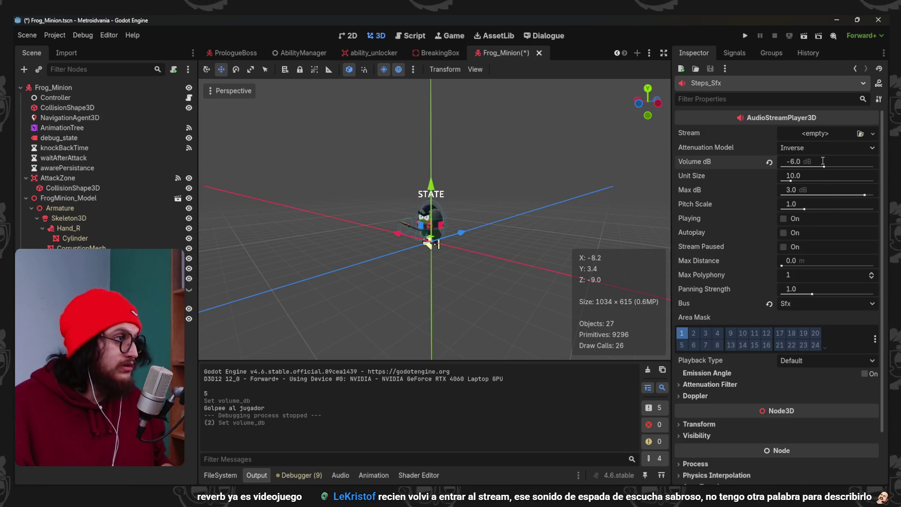
key(F5)
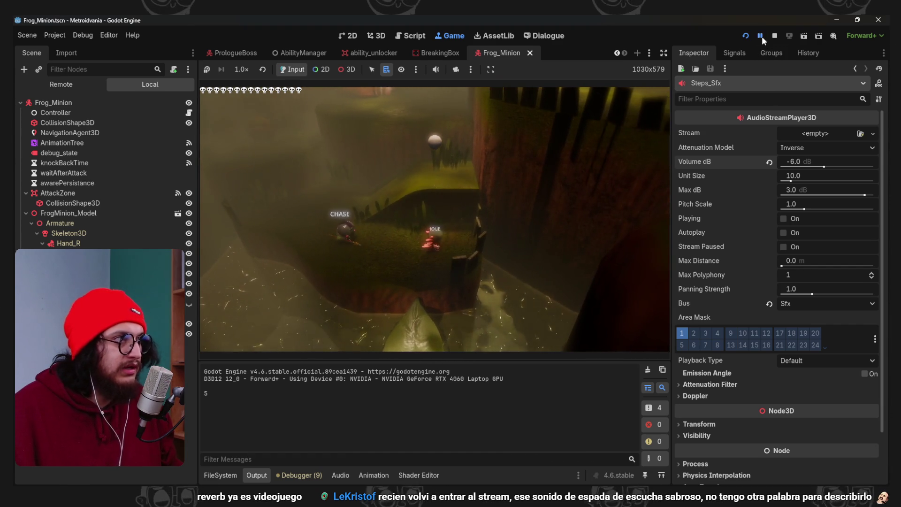
Pause the game, lower the Sfx bus reverb room size to 0.25, then stop the game
click(761, 37)
click(339, 476)
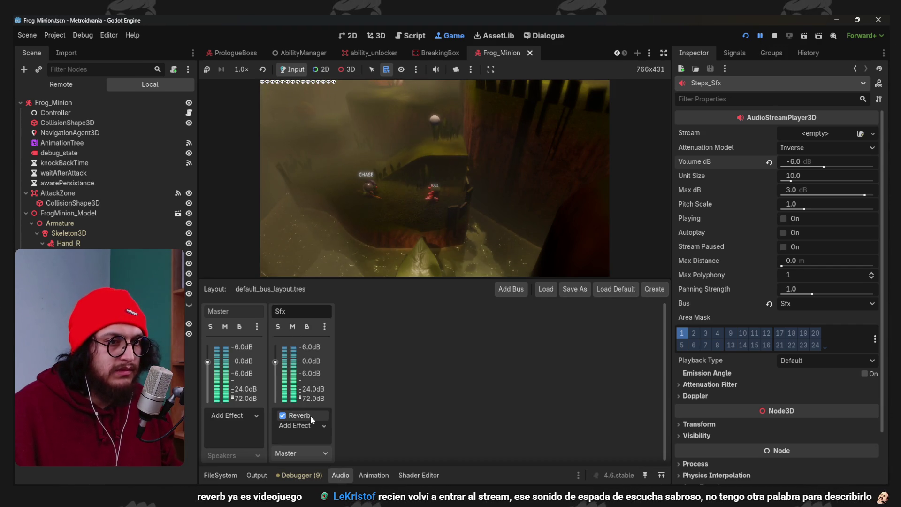
click(300, 416)
click(341, 475)
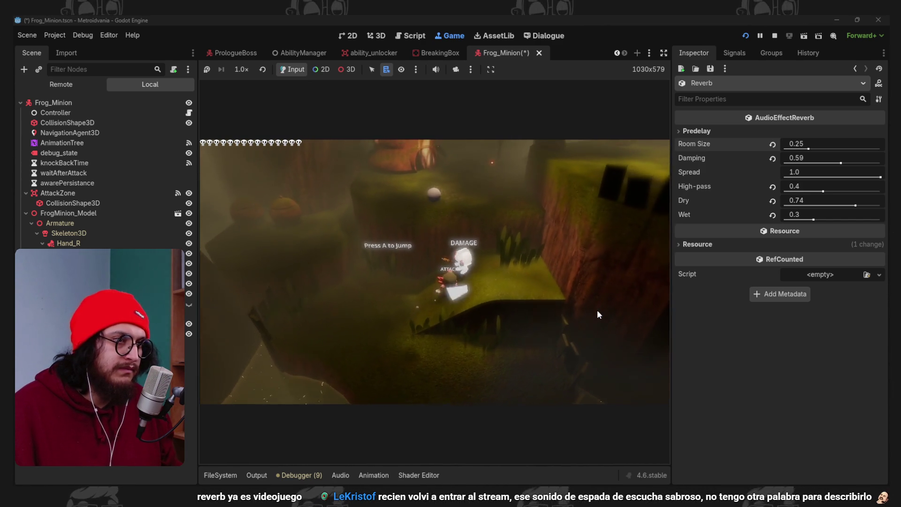
click(775, 37)
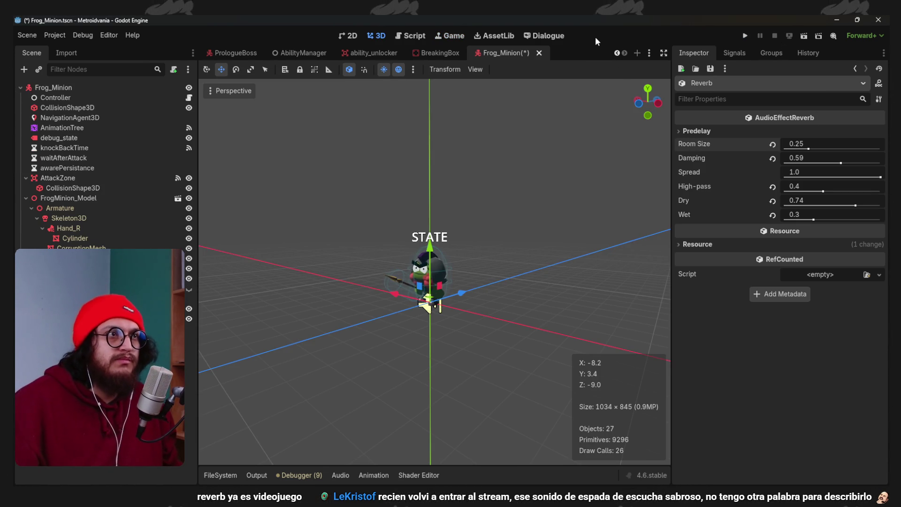
Save the Frog_Minion scene, set Damage_Sfx volume to -3 dB, and run the game
key(ctrl+s)
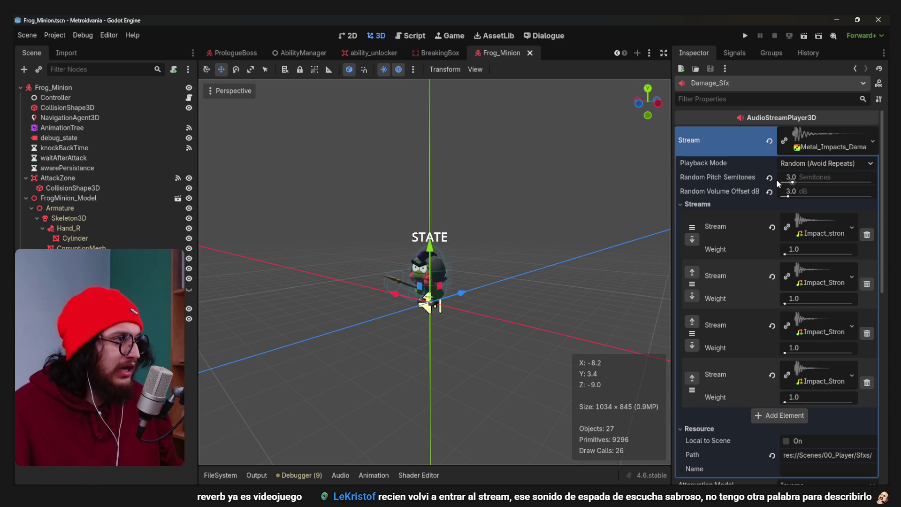
scroll(746, 206, down, 2)
scroll(739, 214, up, 2)
scroll(760, 253, down, 4)
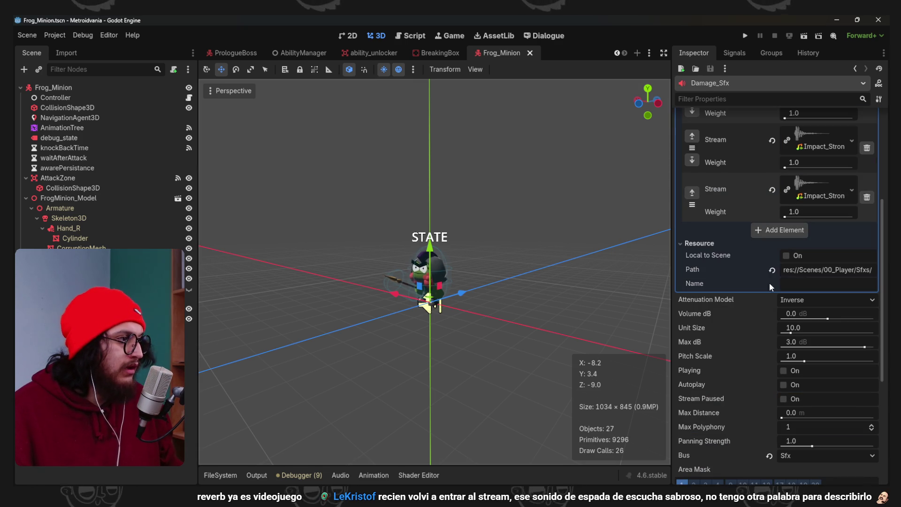
click(816, 314)
text(-3)
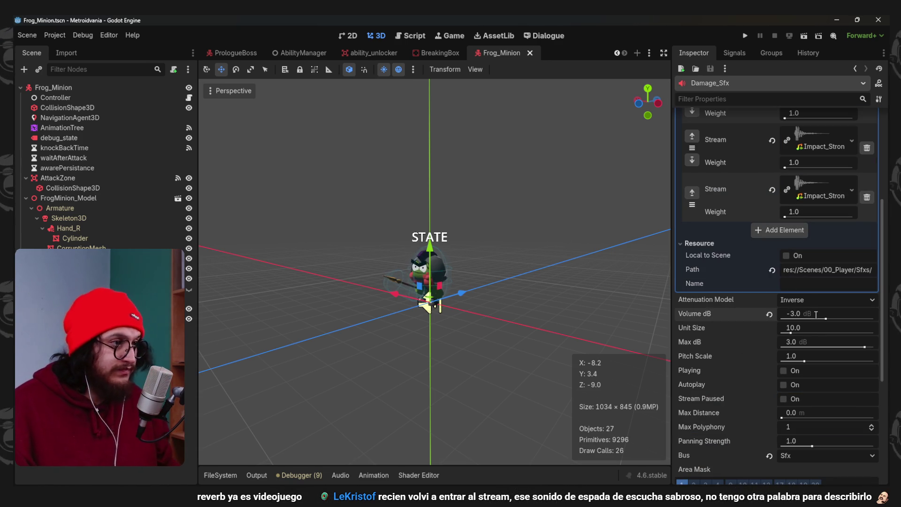
key(F5)
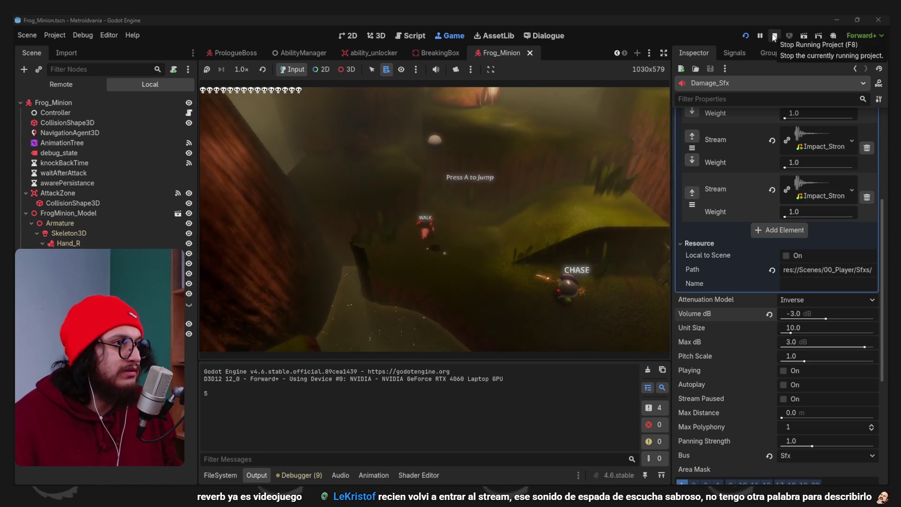
Stop the test run and switch to the Prologue_V10 scene
click(775, 36)
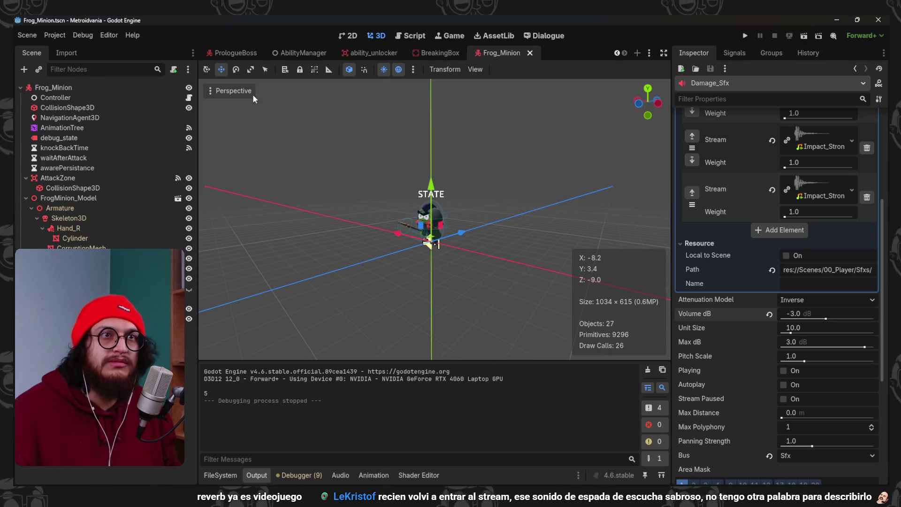
click(651, 54)
click(709, 69)
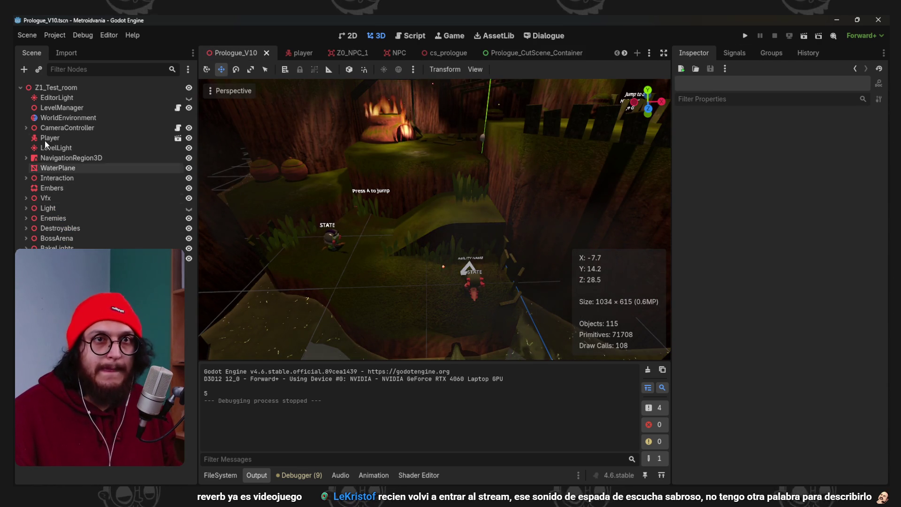
Set the CameraController's AudioListener3D y position to 15 m and run the game
click(27, 128)
click(85, 189)
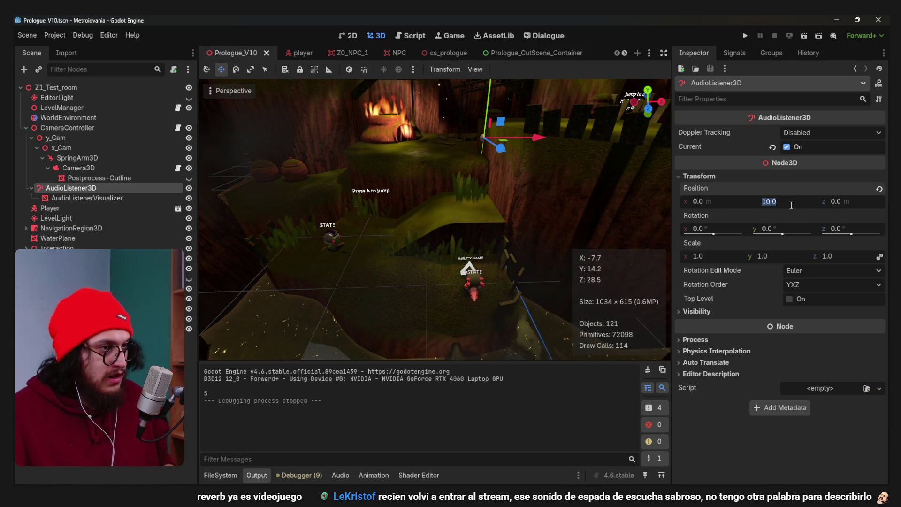
text(15)
key(F5)
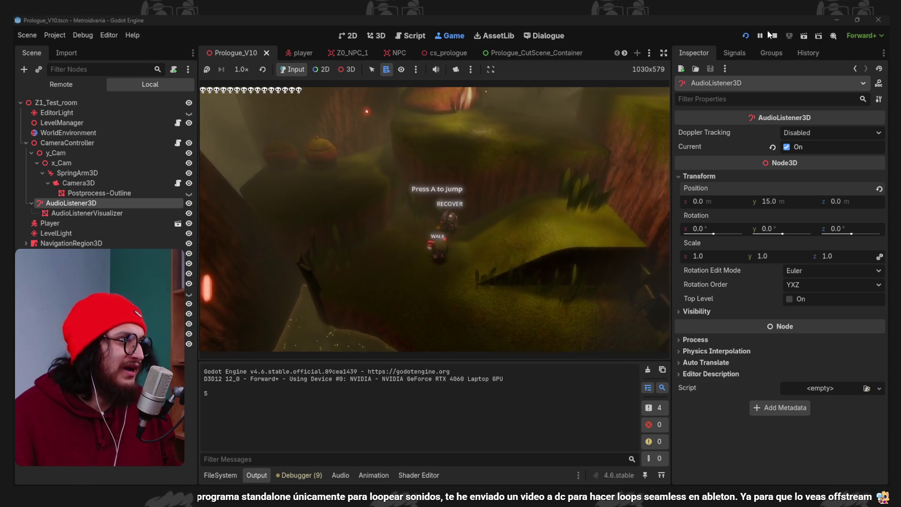
Stop the game, change the listener's y position to 10 m, test again and stop
key(F8)
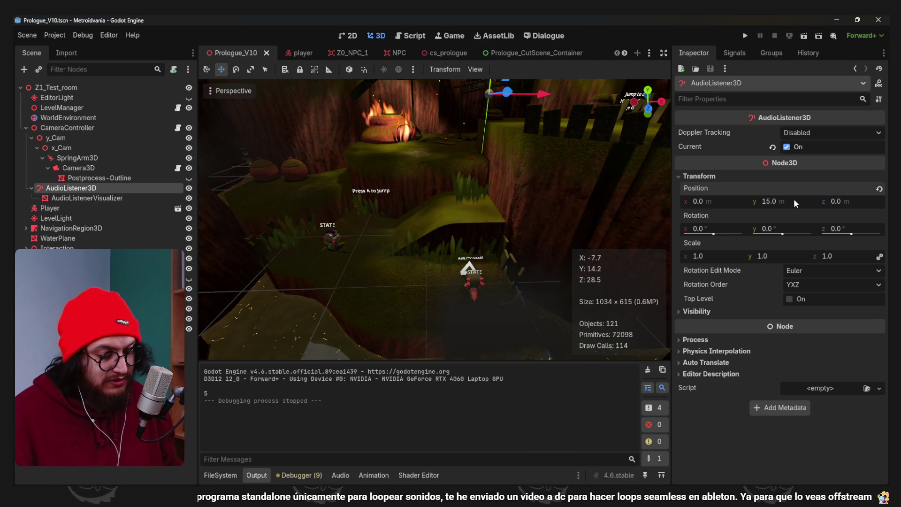
click(795, 201)
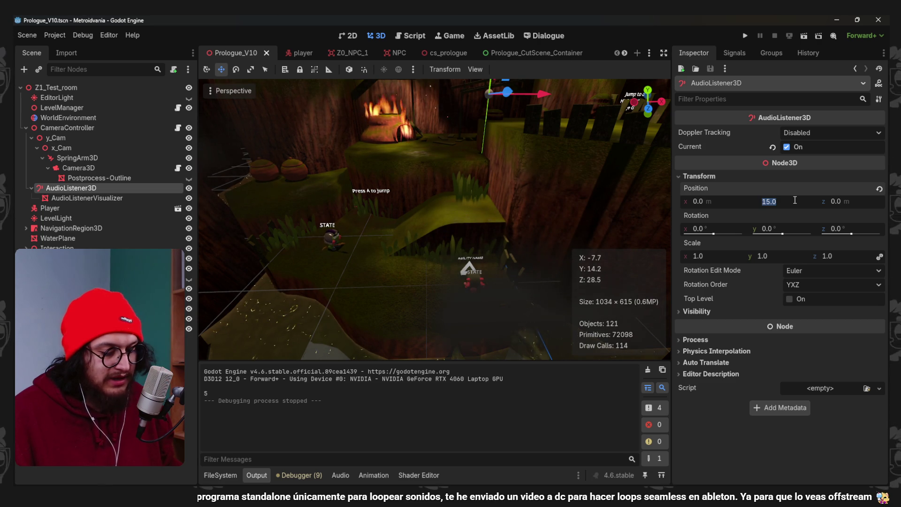
text(10)
key(Return)
key(F5)
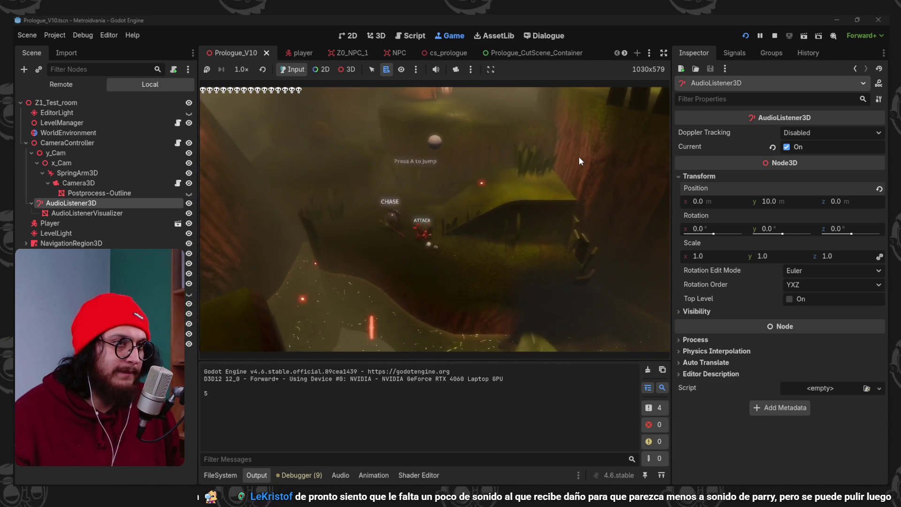
click(775, 36)
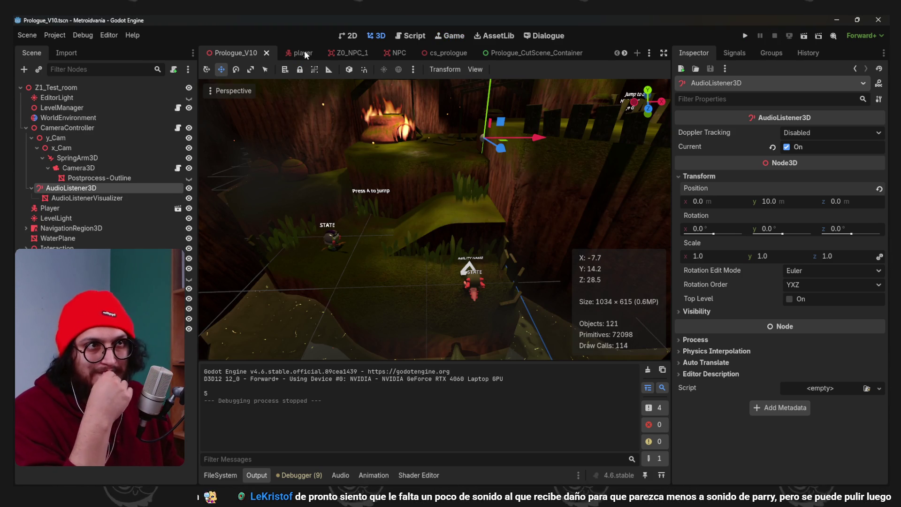
In the player scene, give attack_Sfx_player pitch scale 0.8 and volume -3 dB, then run
click(304, 52)
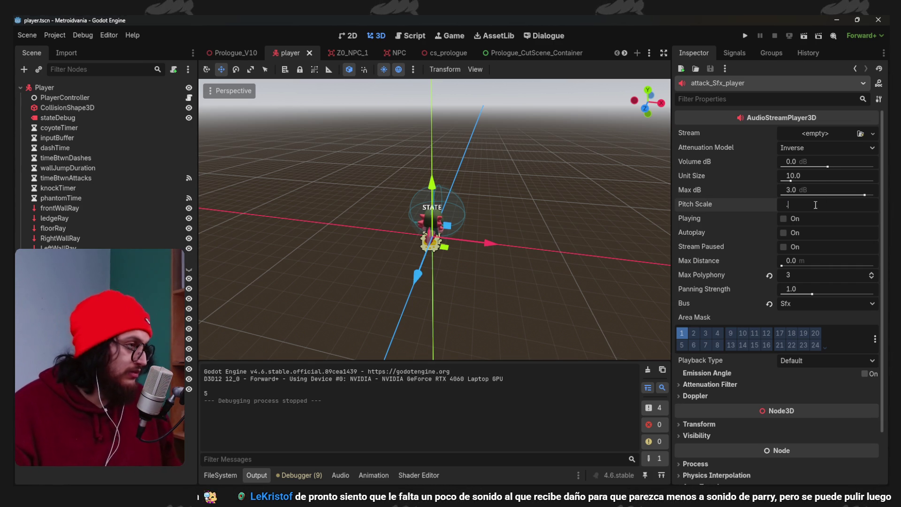
text(0.8)
click(811, 166)
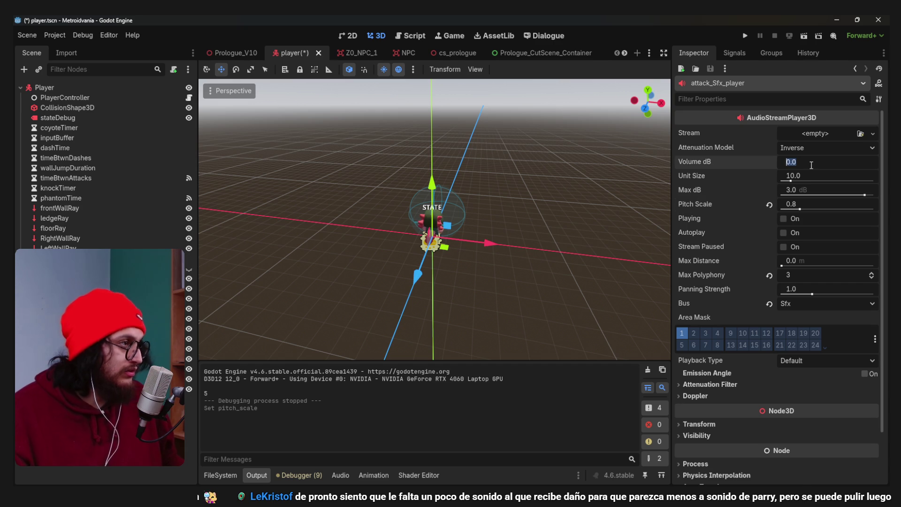
text(3)
key(Return)
key(F5)
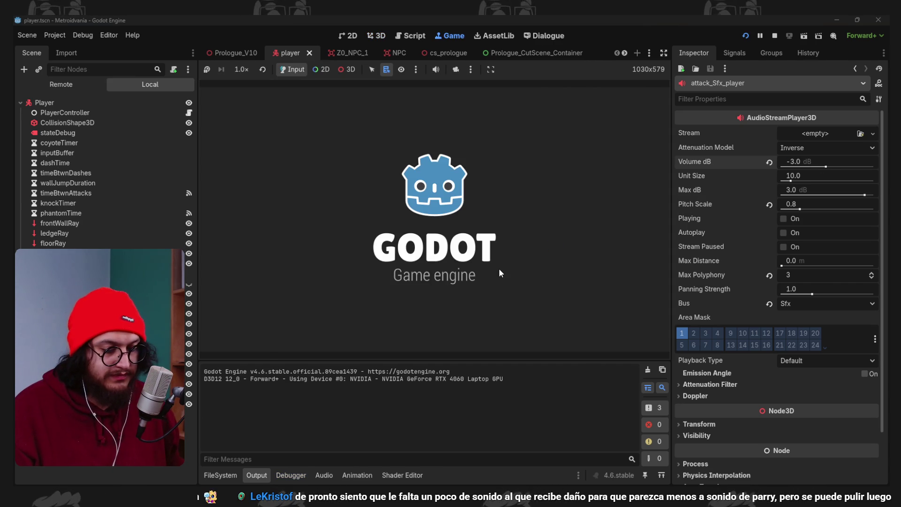
Play-test by walking the player around and attacking enemies, then stop the game
key(w)
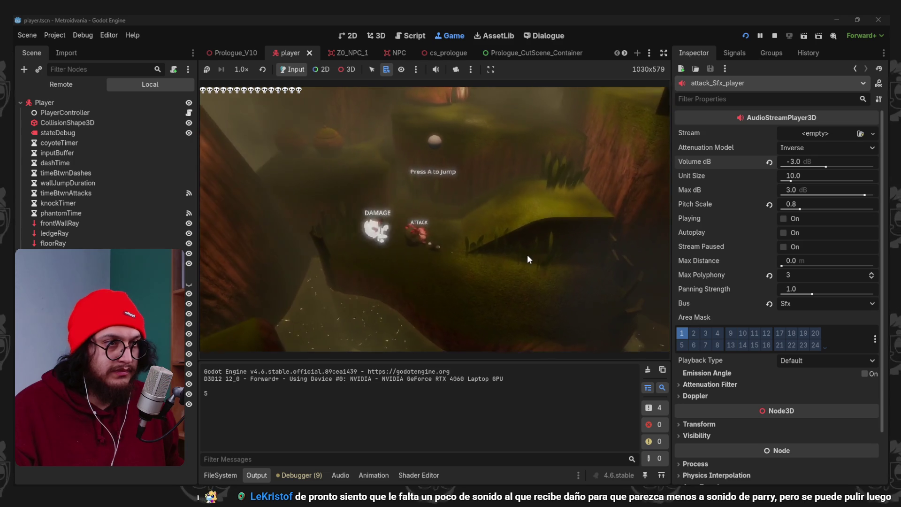
key(j)
key(w)
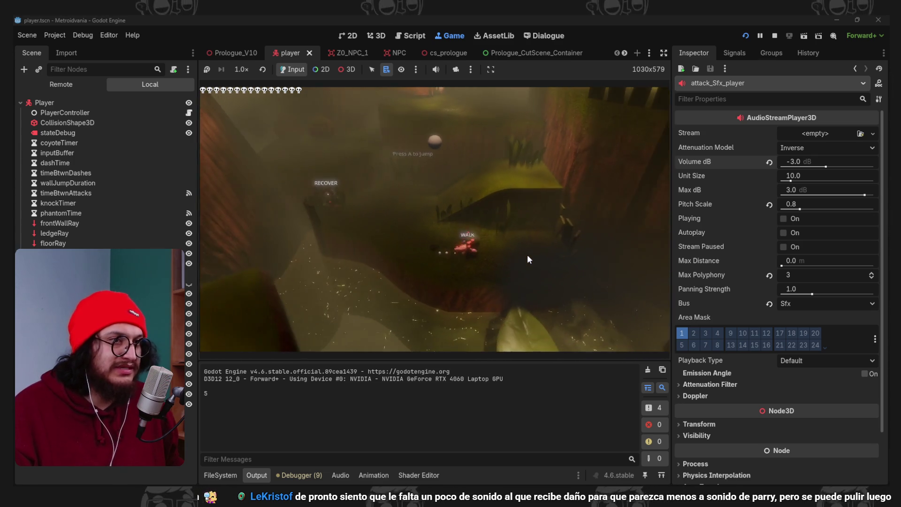
key(w)
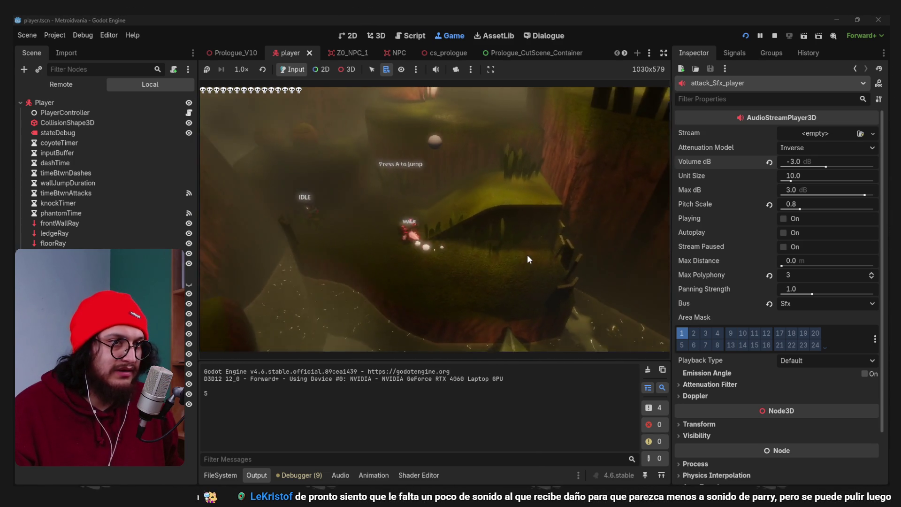
key(j)
key(w)
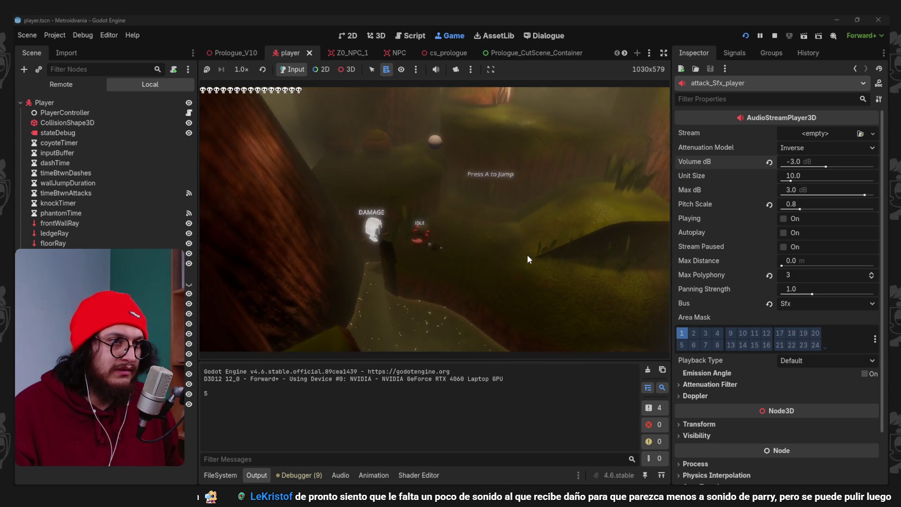
key(F8)
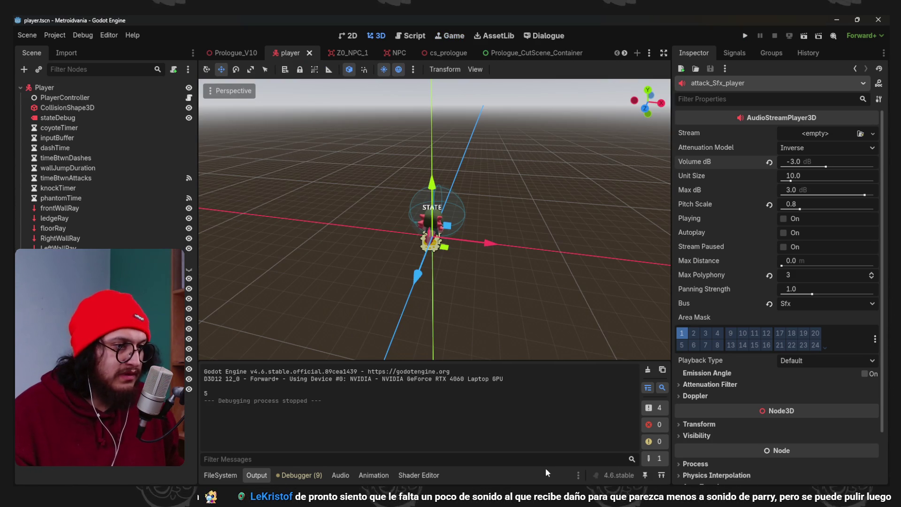
Launch Ableton Live 12 Lite from Windows search
key(super+s)
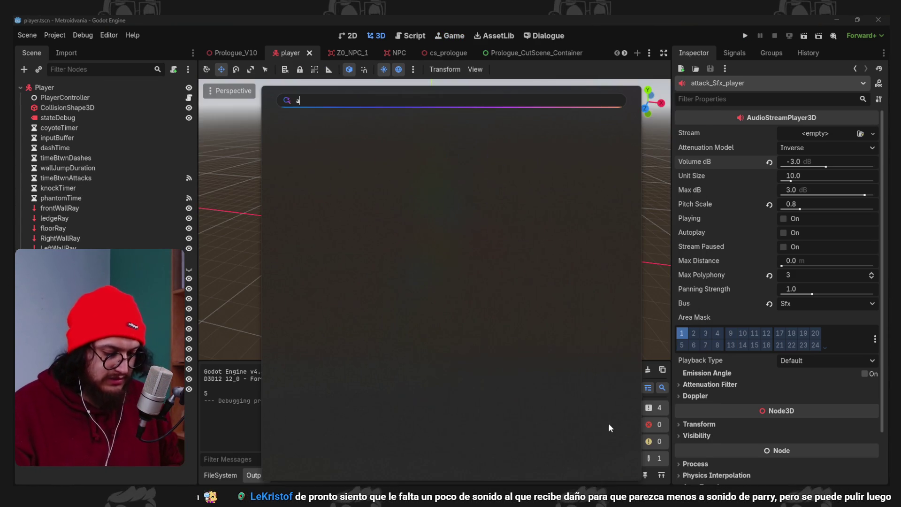
text(abl)
key(Return)
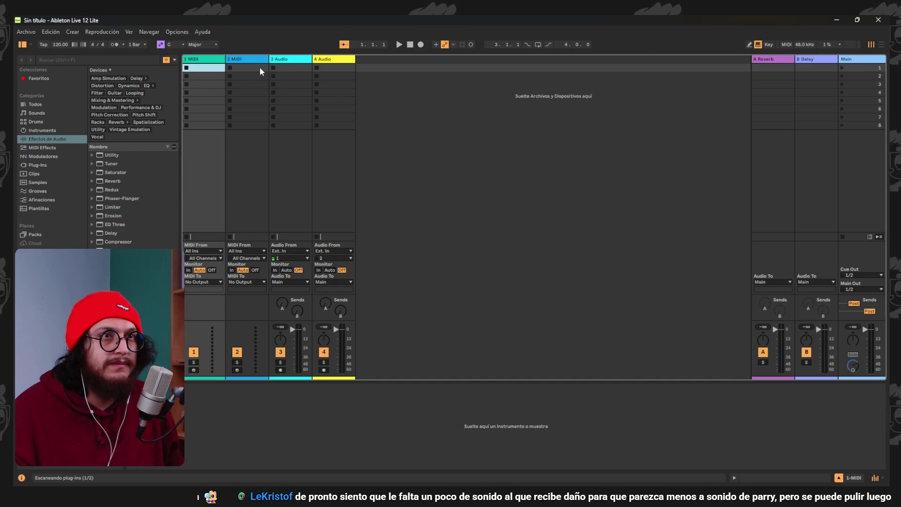
Delete the 2 MIDI and 1 MIDI tracks and the second audio track from the new set
right_click(242, 61)
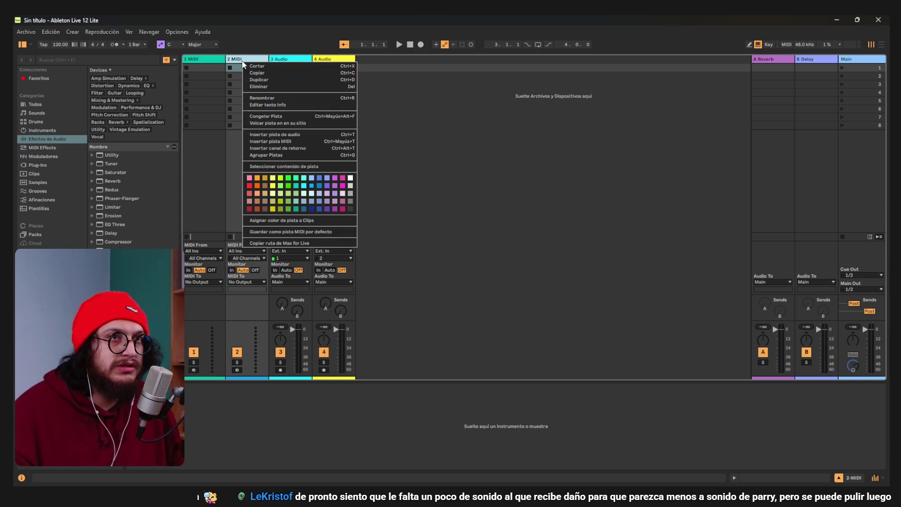
click(258, 87)
right_click(195, 61)
click(218, 85)
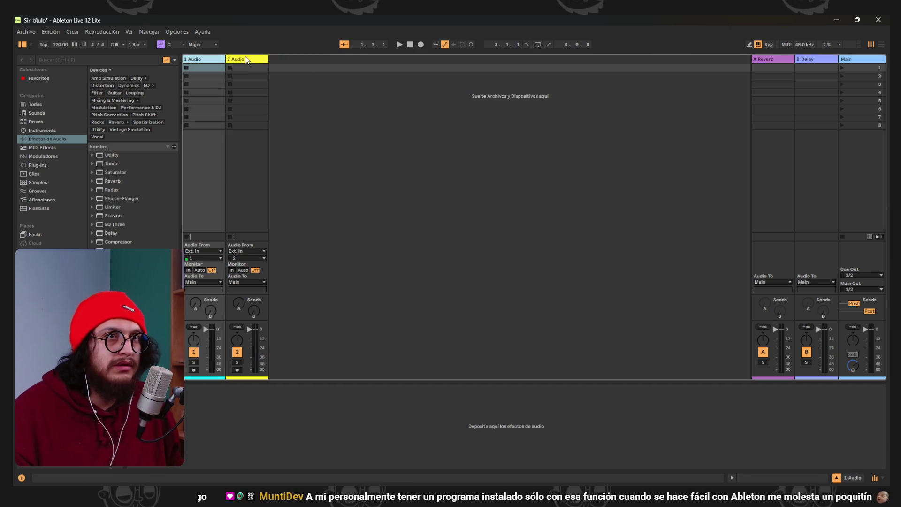
right_click(248, 59)
Delete the second audio track, toggle monitoring on and off, and record a voice clip on 1 Audio
click(279, 83)
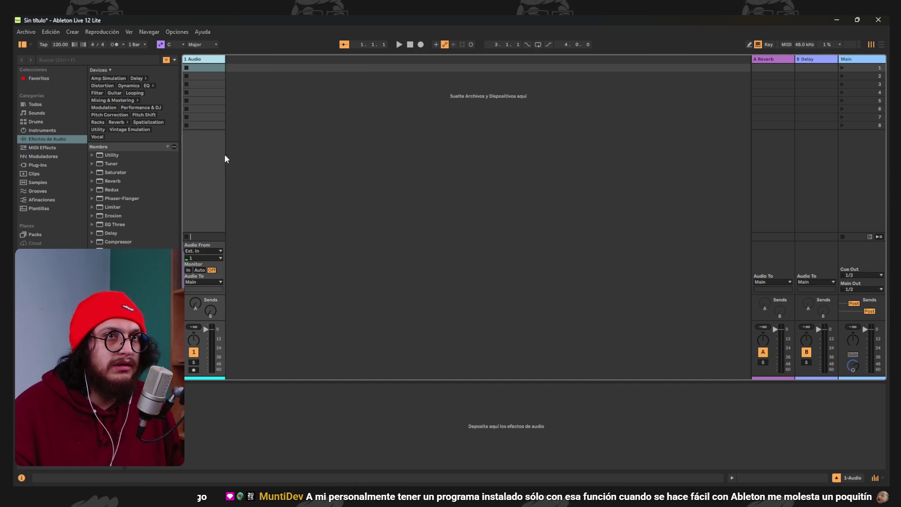
key(Tab)
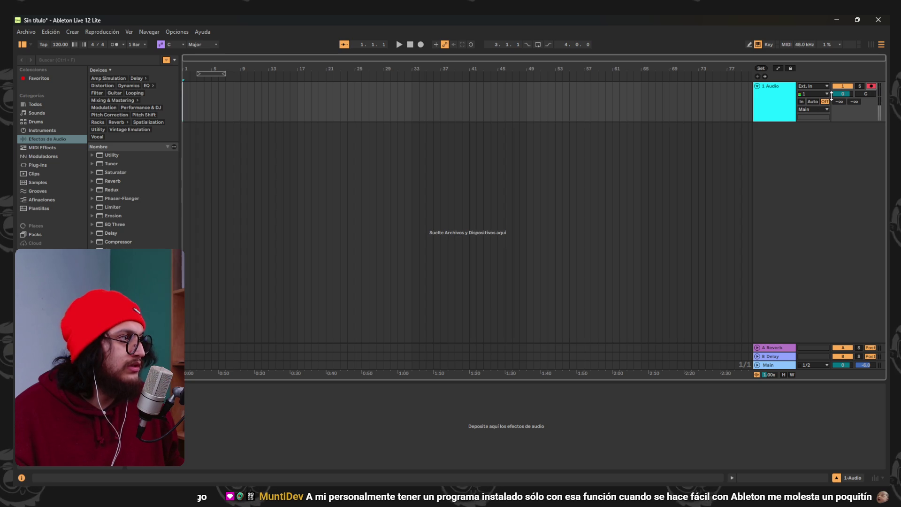
click(802, 101)
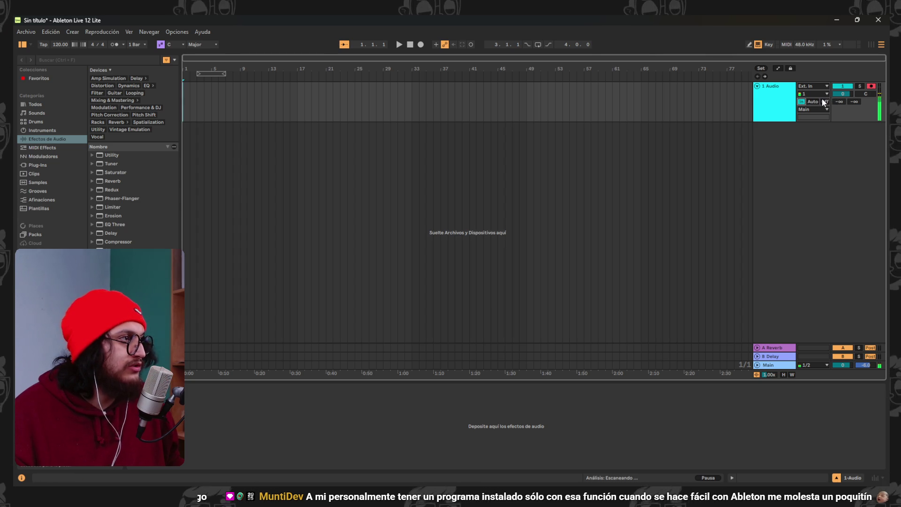
click(824, 102)
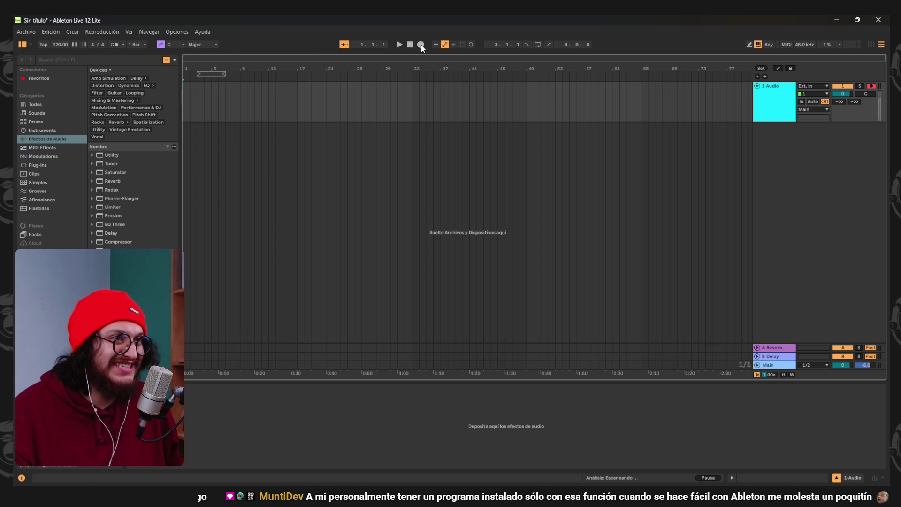
click(421, 45)
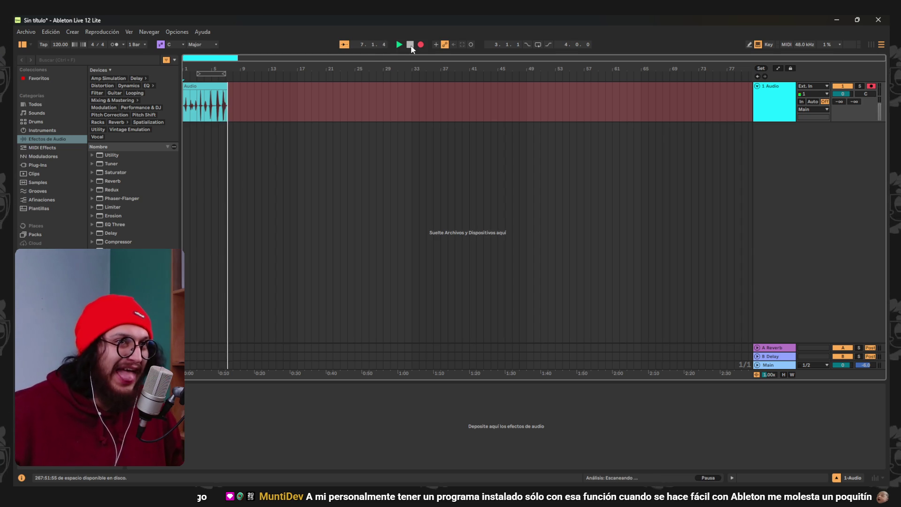
Stop recording and zoom in on the new voice clip
click(410, 45)
scroll(213, 123, up, 5)
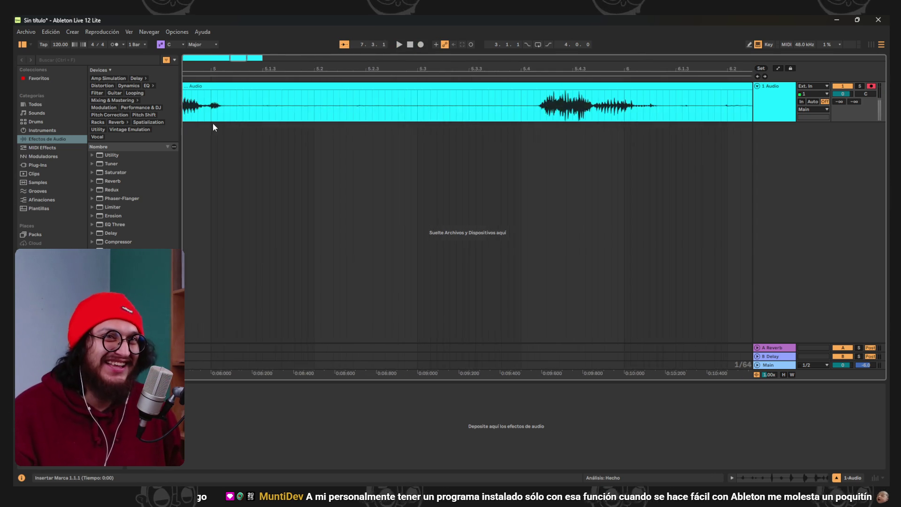
scroll(215, 125, down, 3)
scroll(348, 153, up, 2)
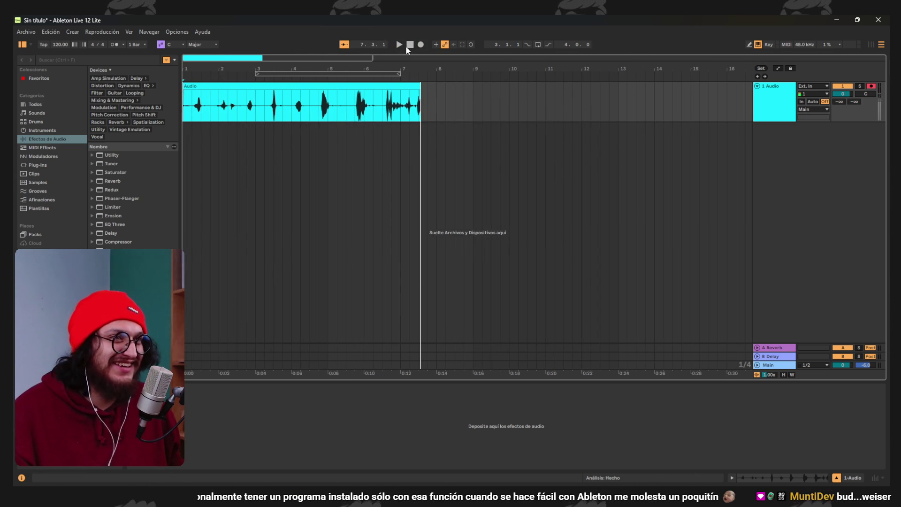
Play back the voice clip from the start and its ending, then select it
key(space)
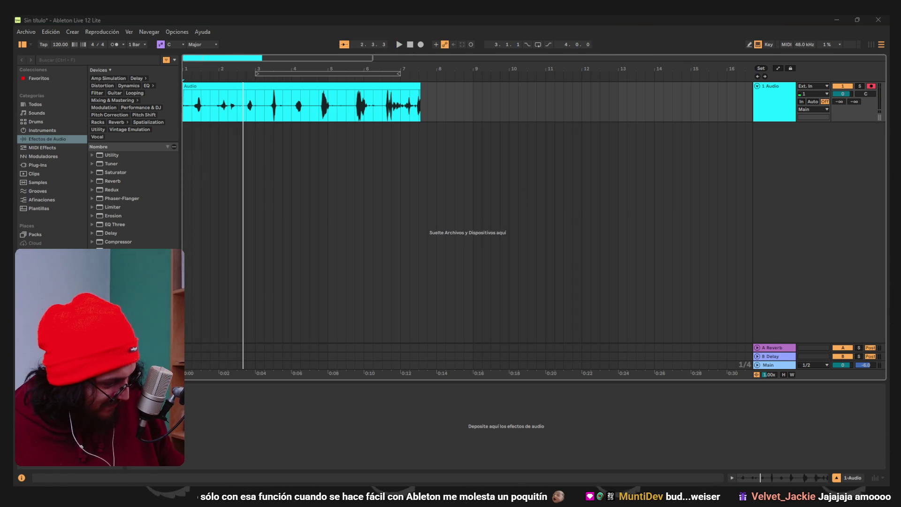
click(400, 45)
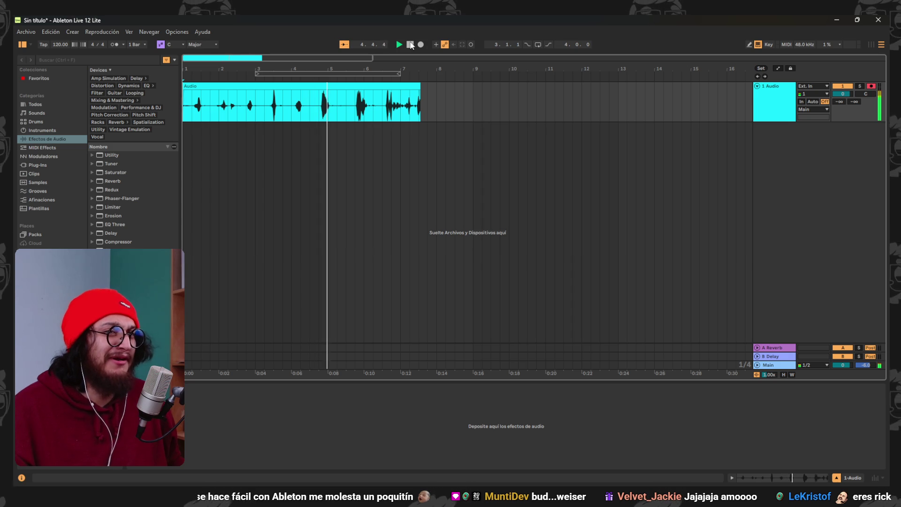
click(410, 44)
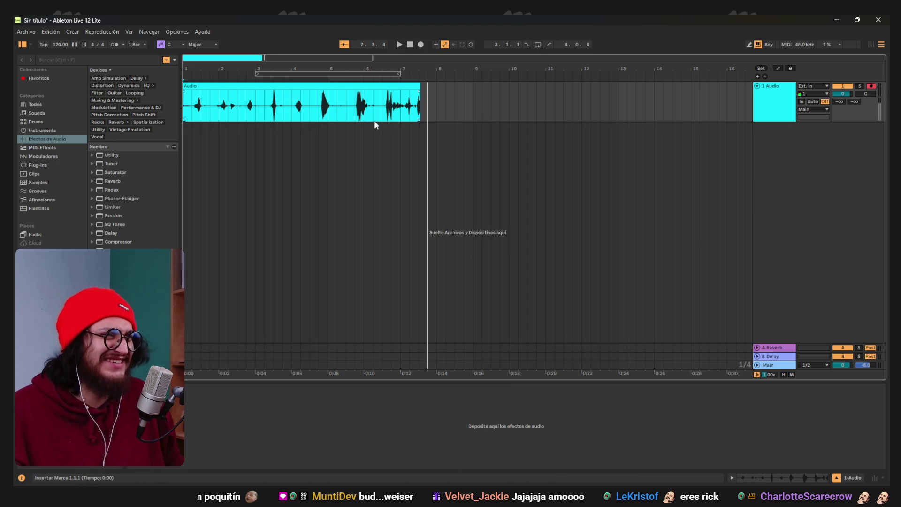
click(402, 45)
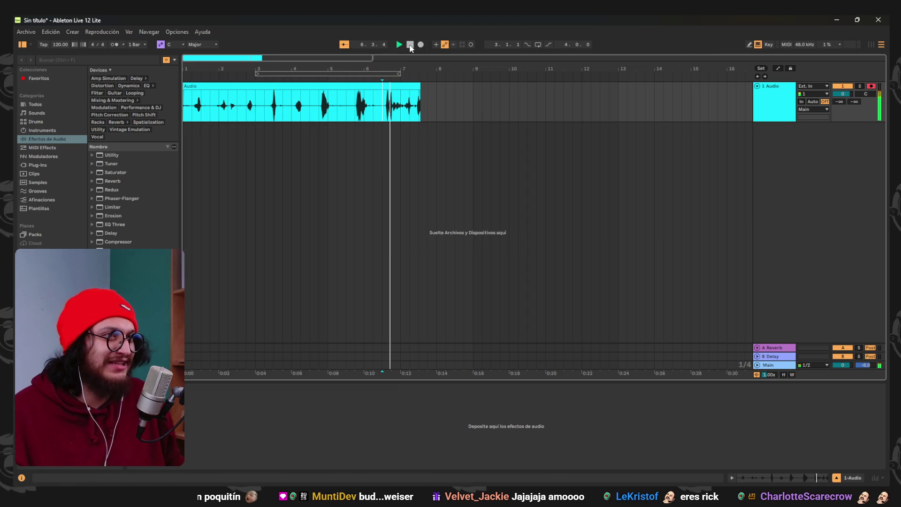
click(410, 45)
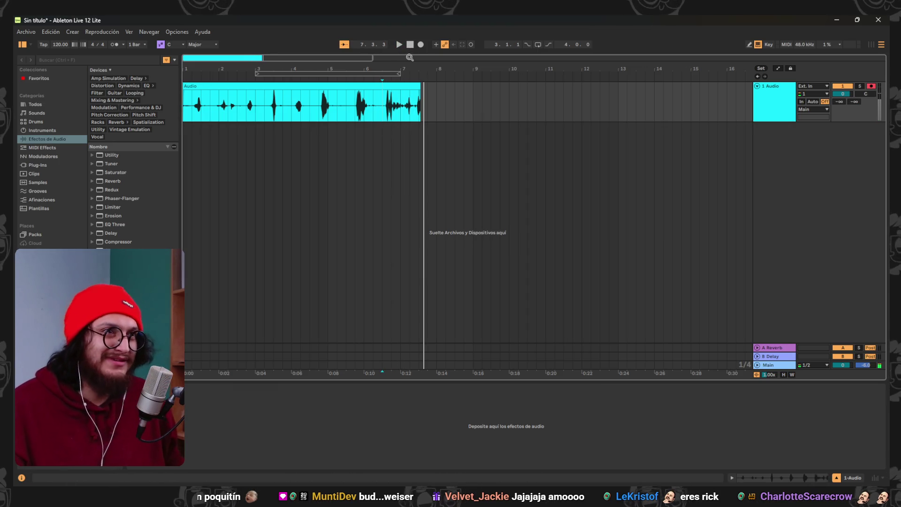
click(397, 86)
Open the voice clip in Clip View and set its warp mode to Complex Pro
double_click(397, 87)
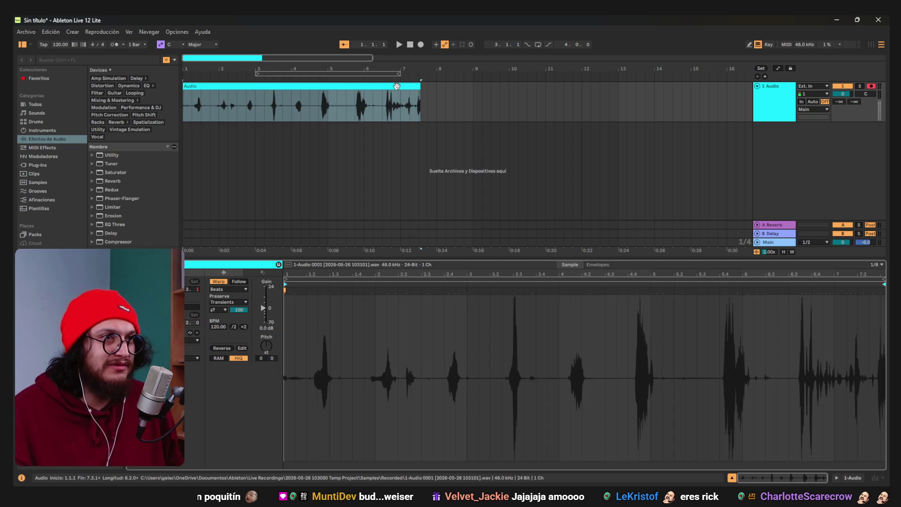
click(234, 289)
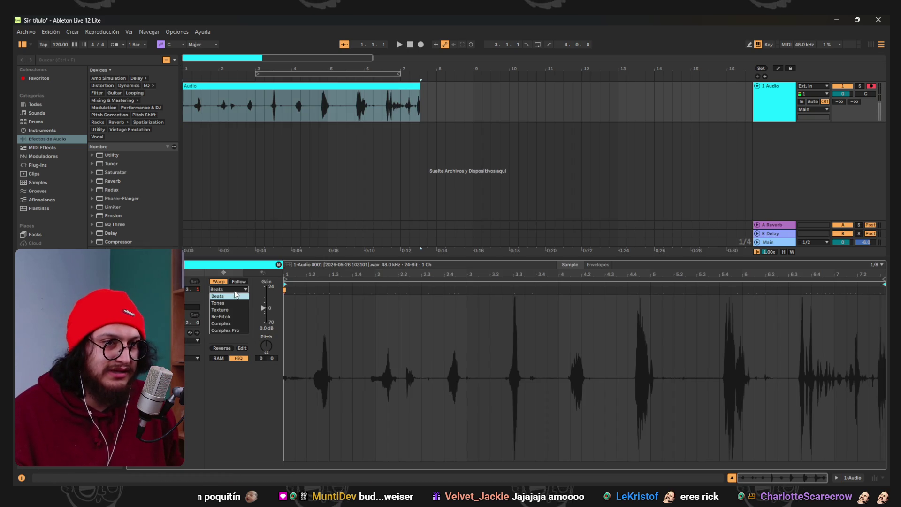
click(230, 327)
click(269, 351)
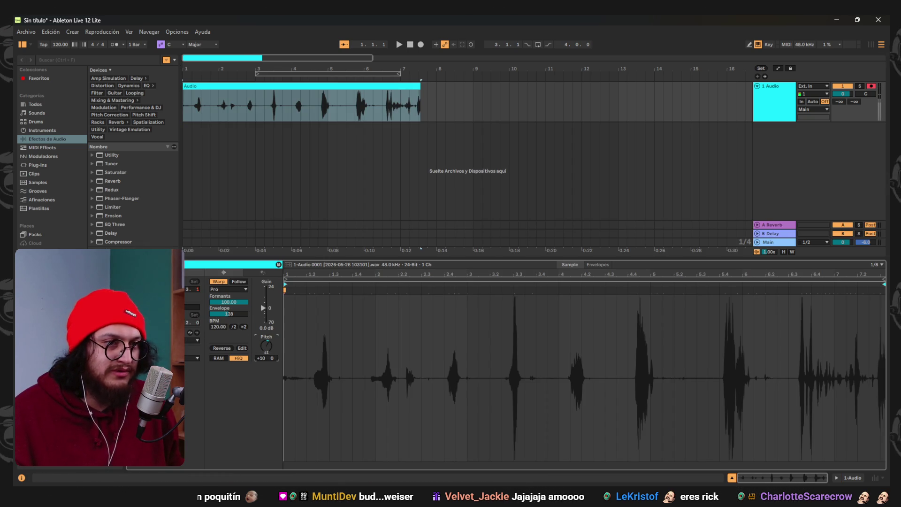
Audition the clip from bar 5, stopping an accidental recording
click(400, 45)
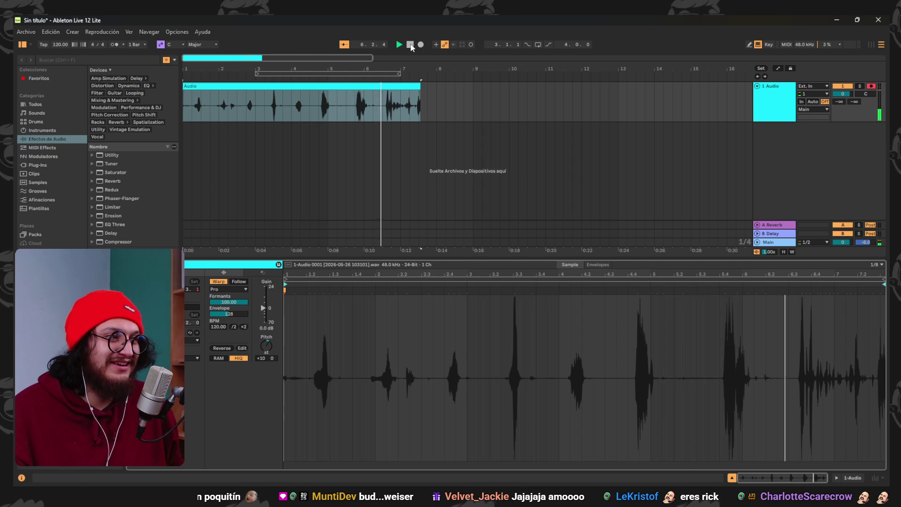
click(411, 45)
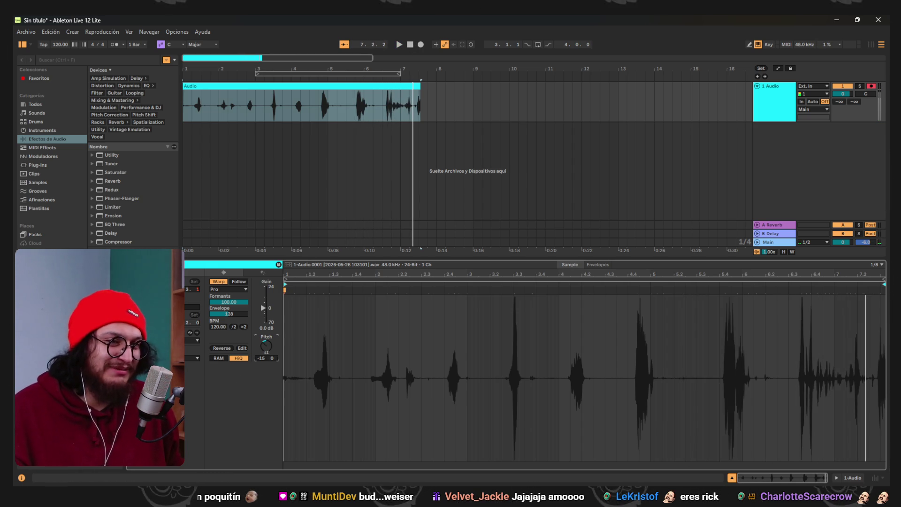
click(316, 103)
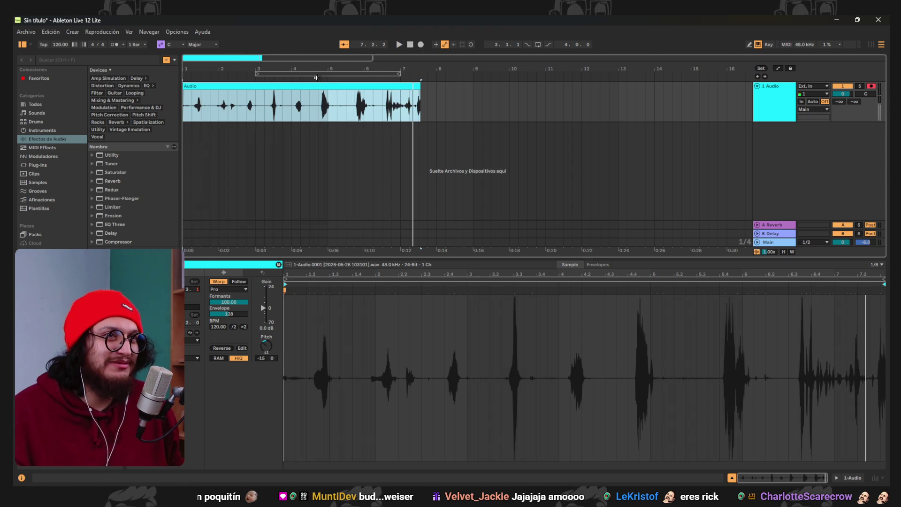
click(316, 78)
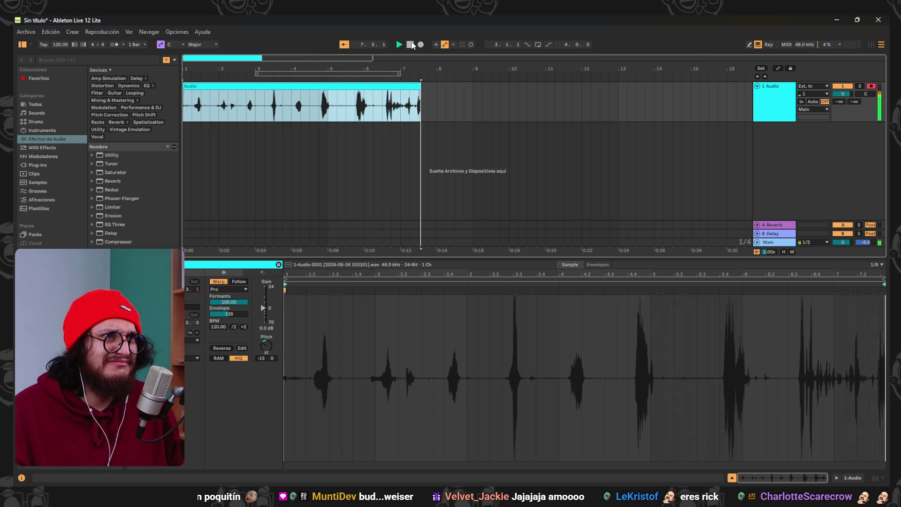
click(417, 44)
click(410, 44)
click(366, 97)
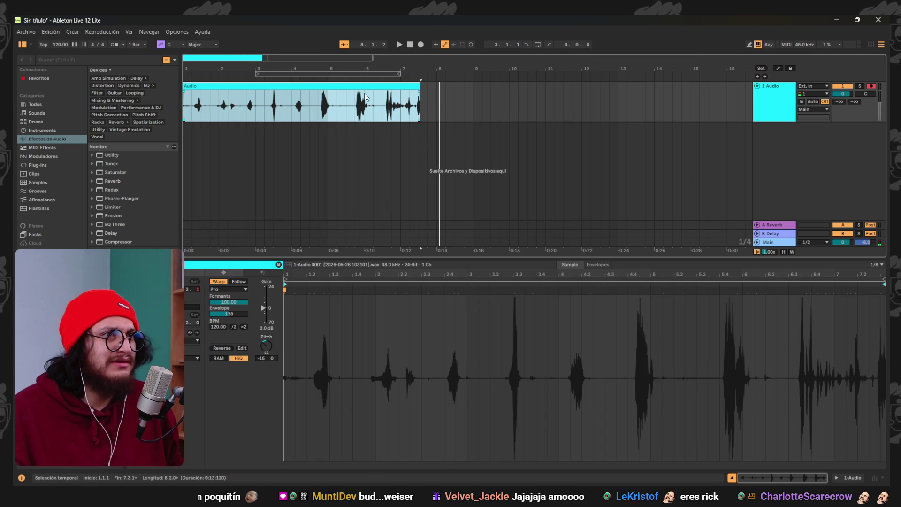
Transpose the clip to -27 semitones, lower its gain to -5.6 dB, and play it back
drag(267, 337, 266, 366)
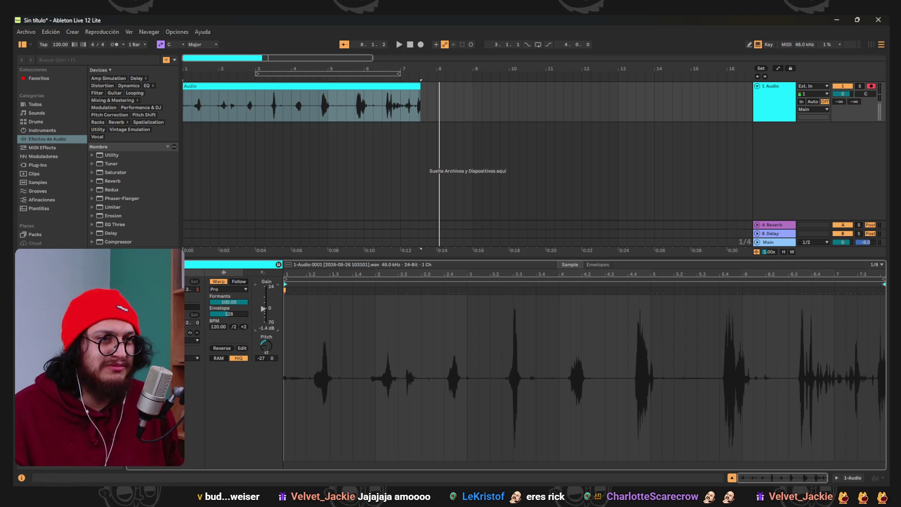
drag(263, 309, 264, 324)
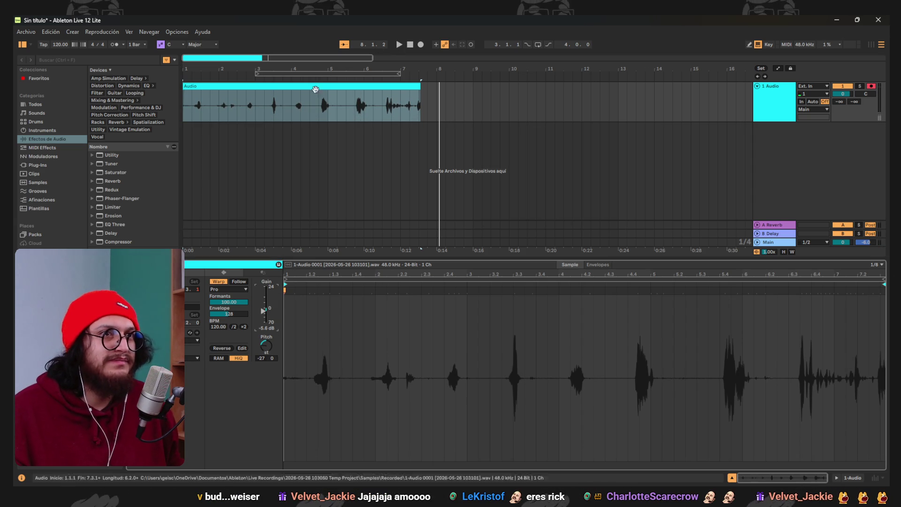
click(315, 89)
click(314, 80)
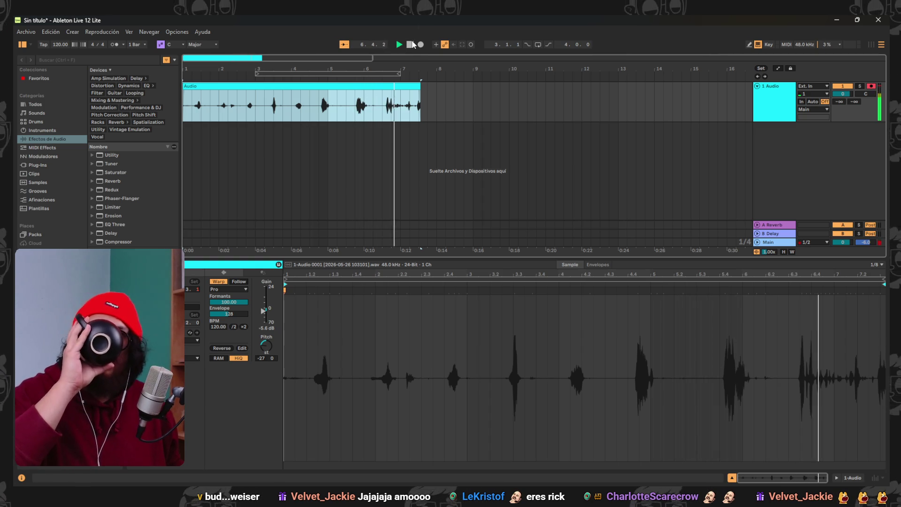
click(412, 46)
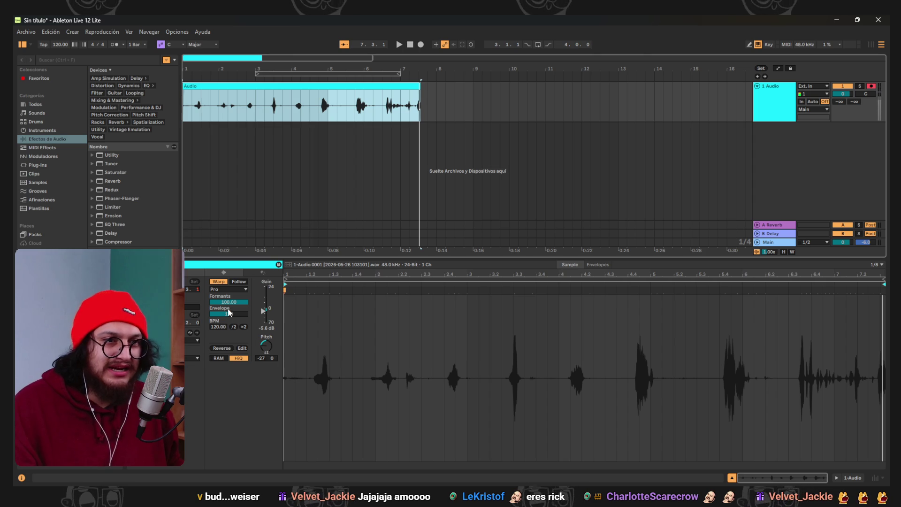
click(229, 289)
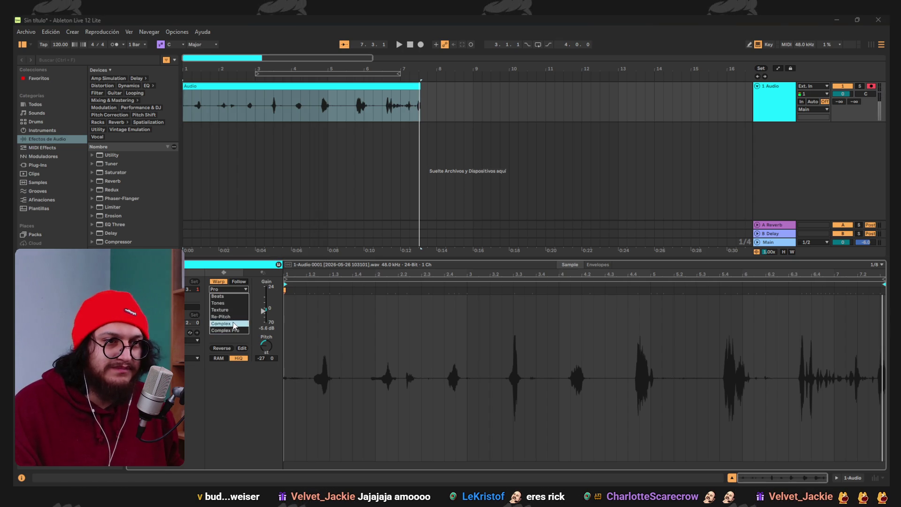
Switch the clip to Complex warping and audition it
click(226, 321)
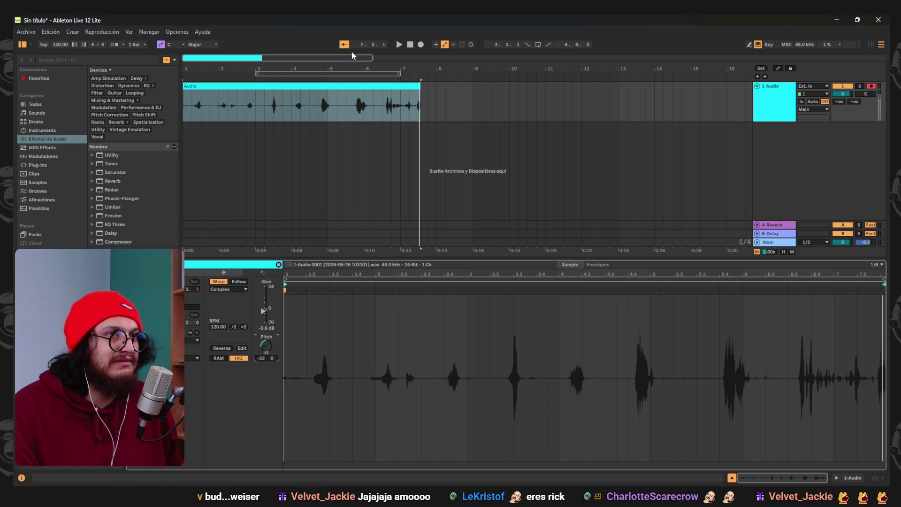
click(313, 80)
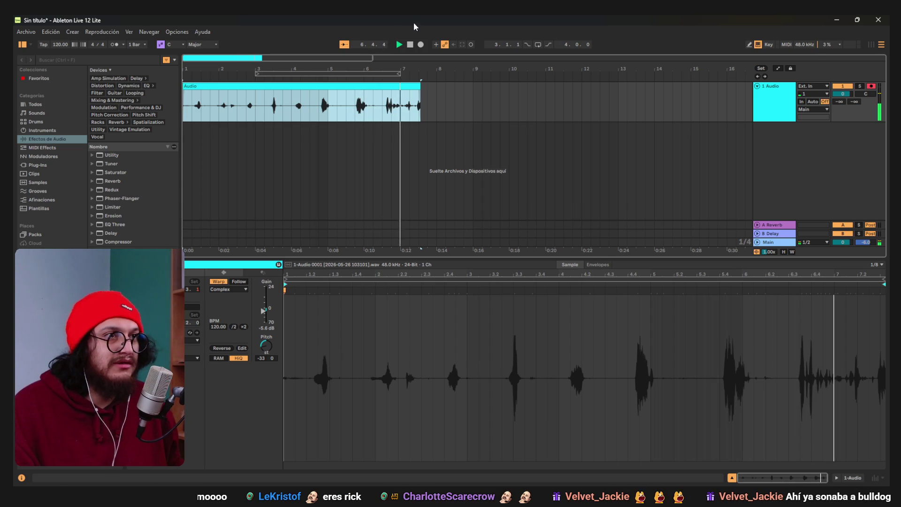
key(space)
Return the clip to Complex Pro, raise transpose to +19 semitones, and audition it
click(230, 290)
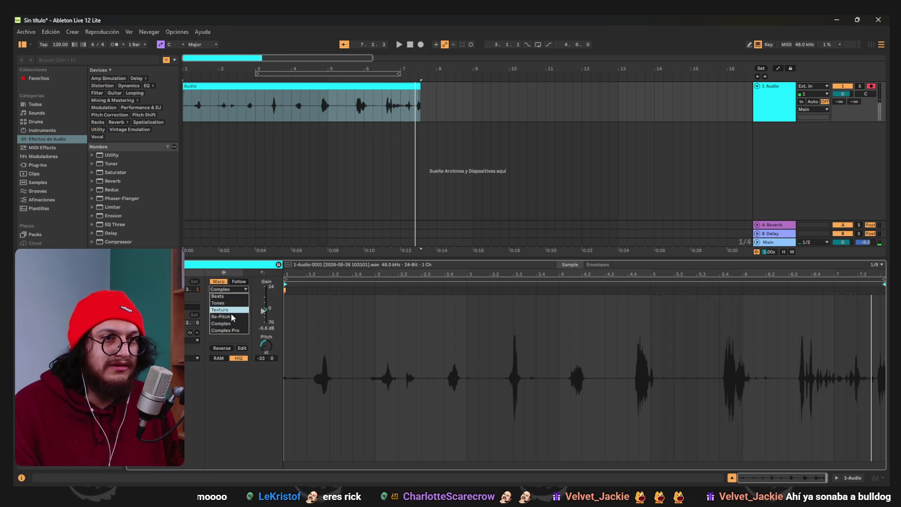
click(230, 331)
drag(266, 346, 266, 329)
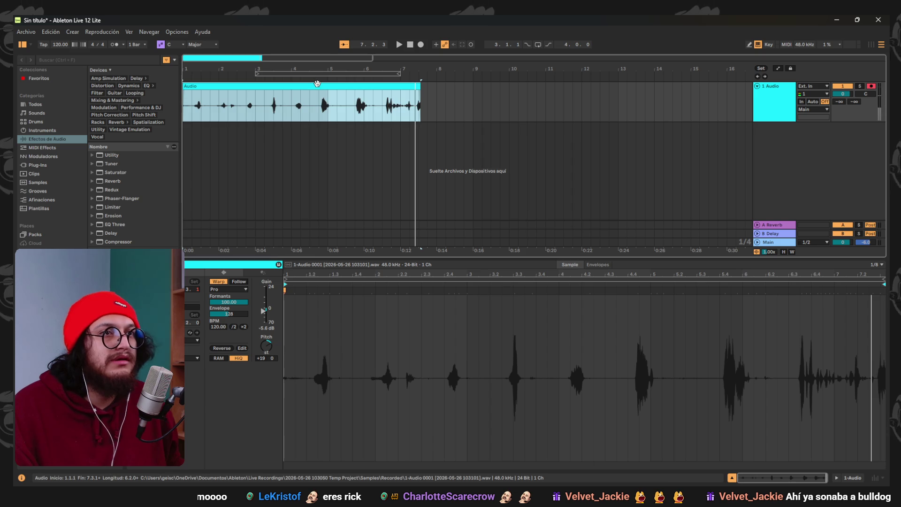
click(317, 79)
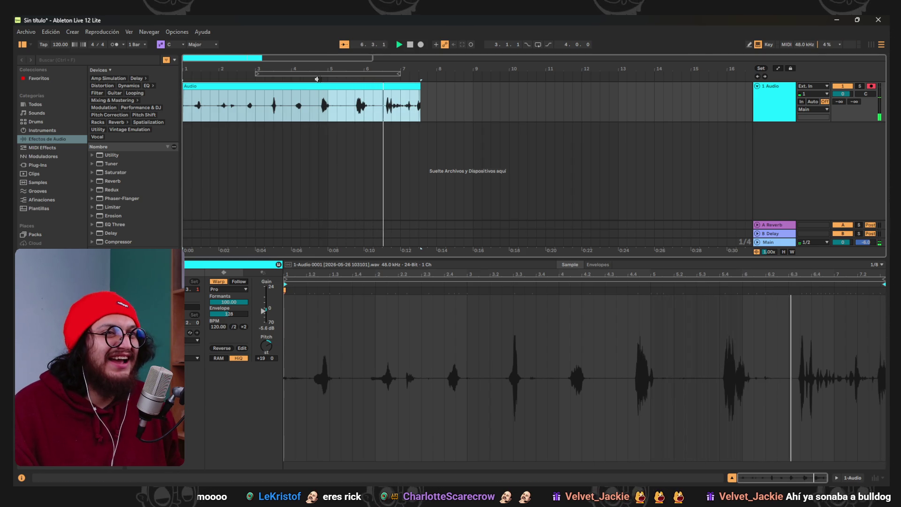
click(408, 46)
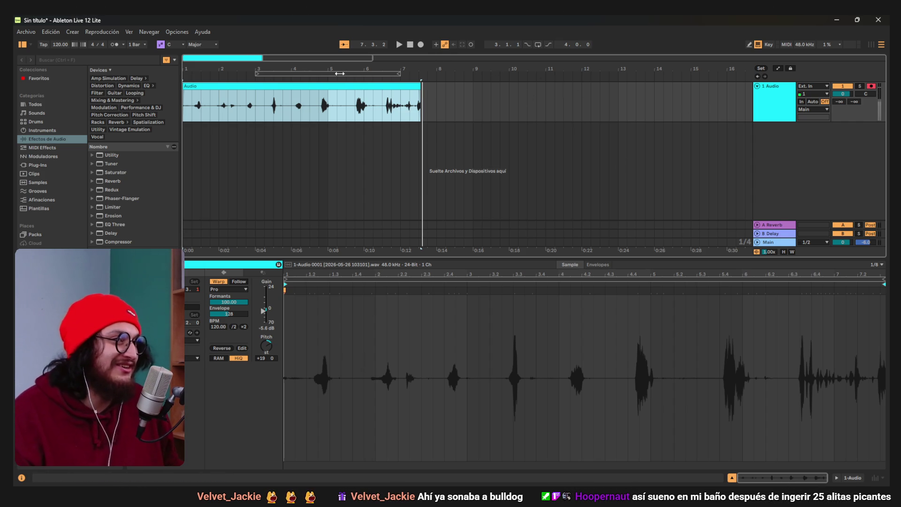
Lower the transpose to +11 semitones and play the clip to check
drag(266, 346, 266, 362)
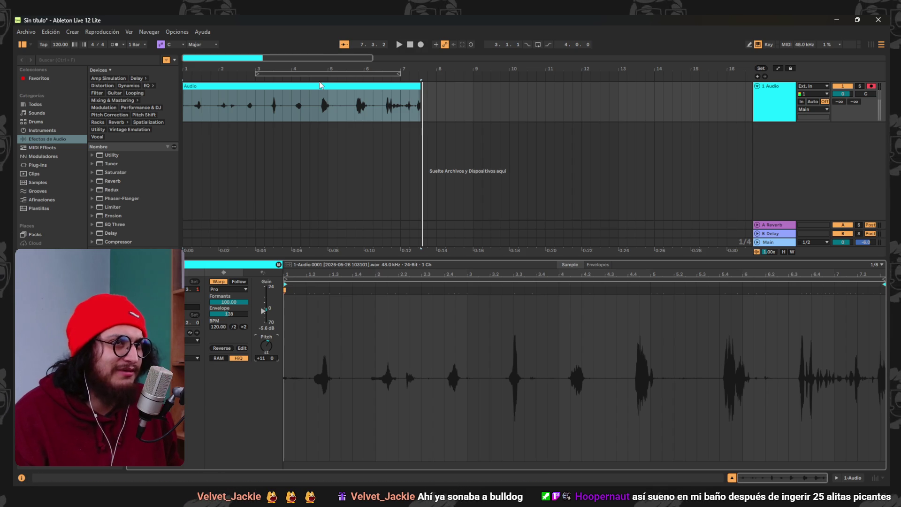
click(317, 78)
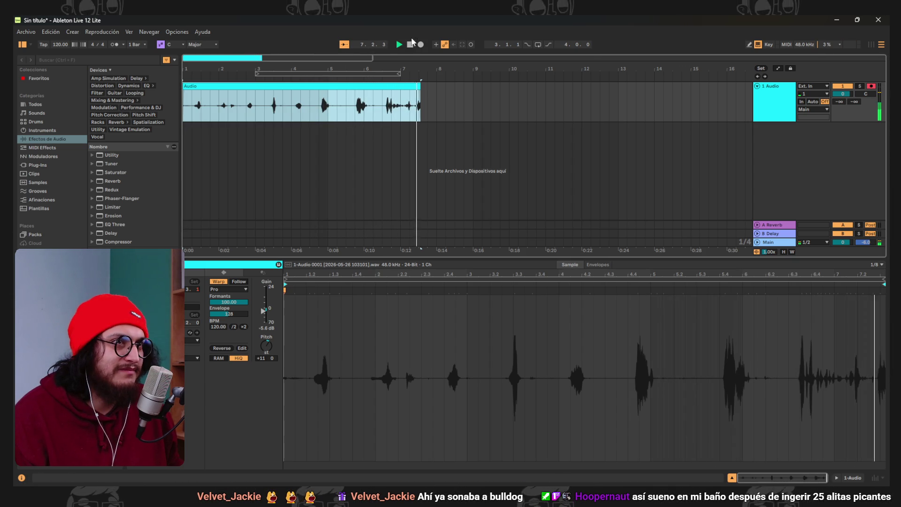
key(space)
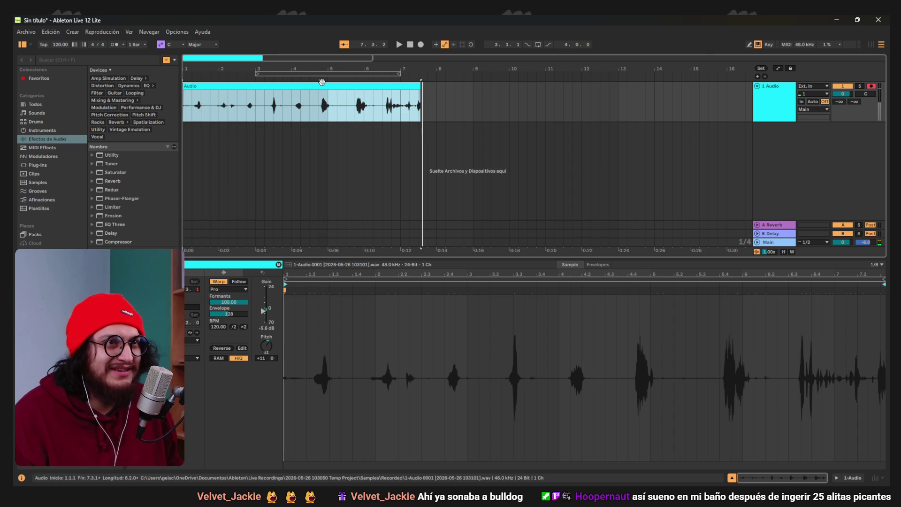
click(410, 46)
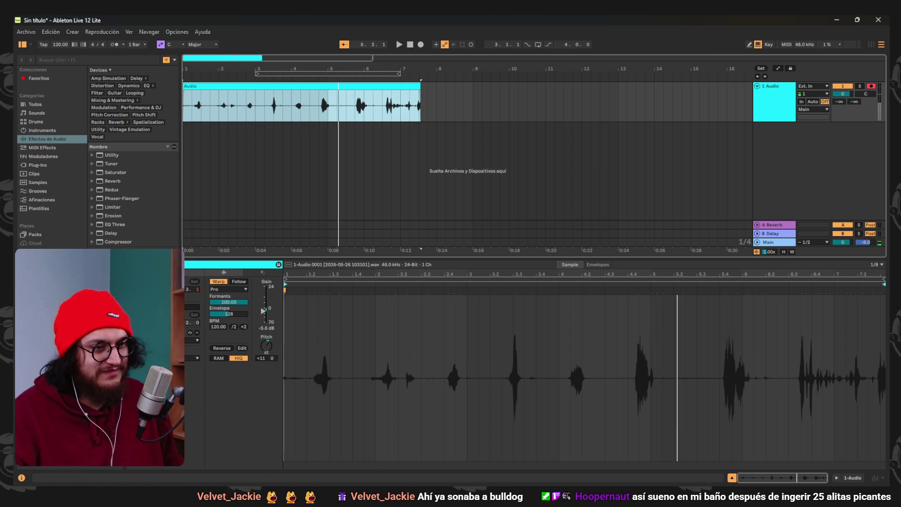
Switch to Firefox and go to youtube.com
click(565, 435)
click(188, 25)
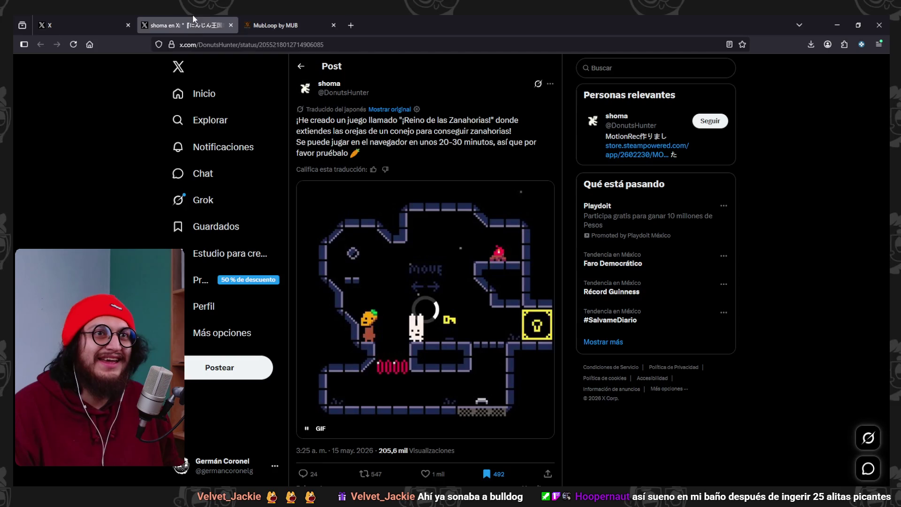
click(89, 24)
click(293, 44)
text(youtube.com/)
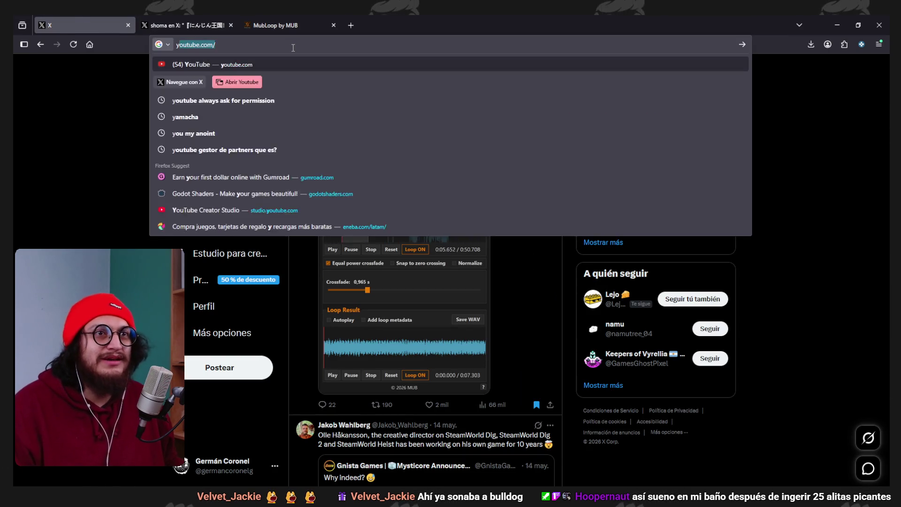
key(Return)
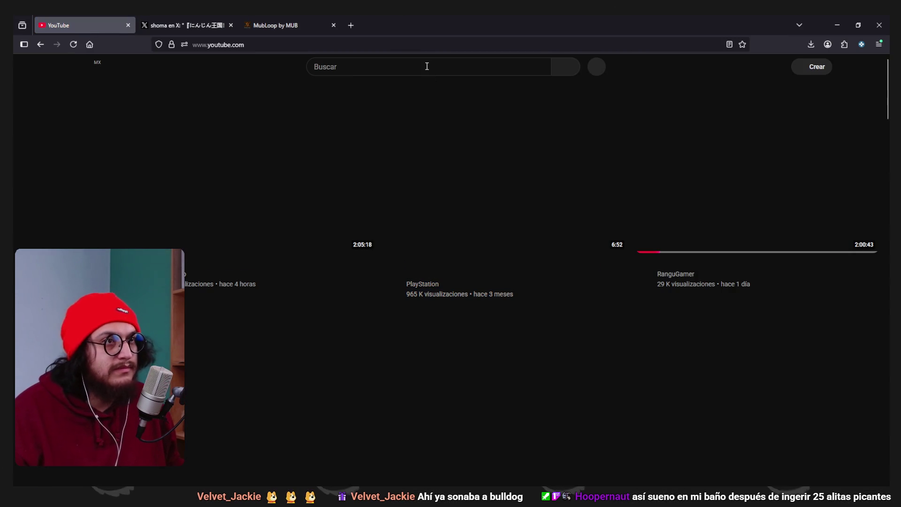
Search YouTube for 'silksong enemies sound' and open the Hornet voice clips video in a new tab
click(426, 66)
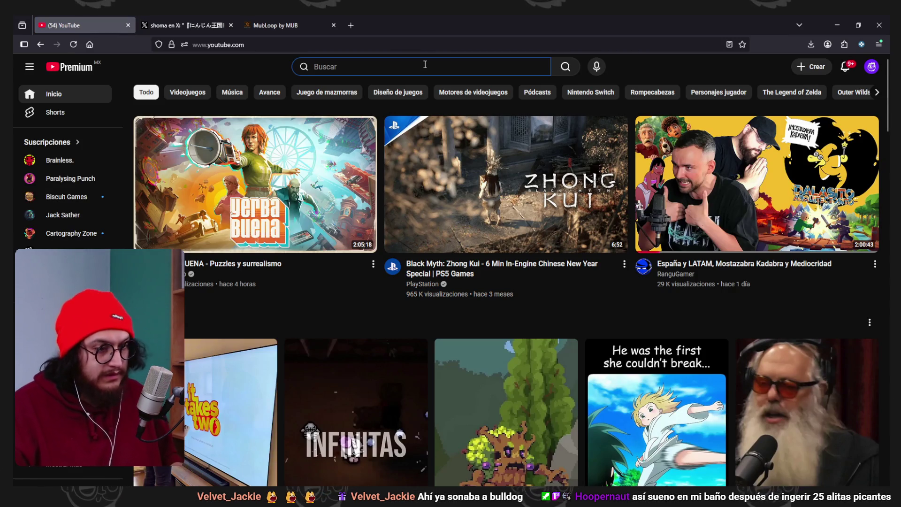
text(silksong )
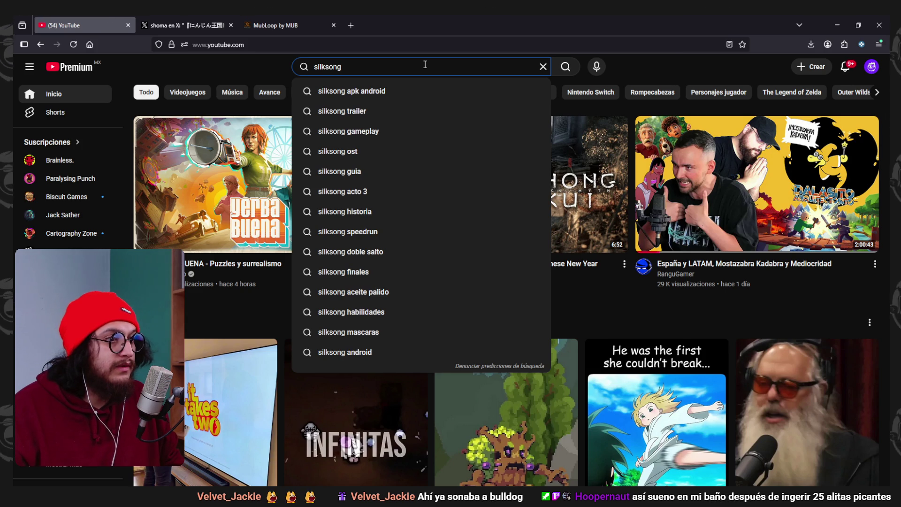
text(enemie)
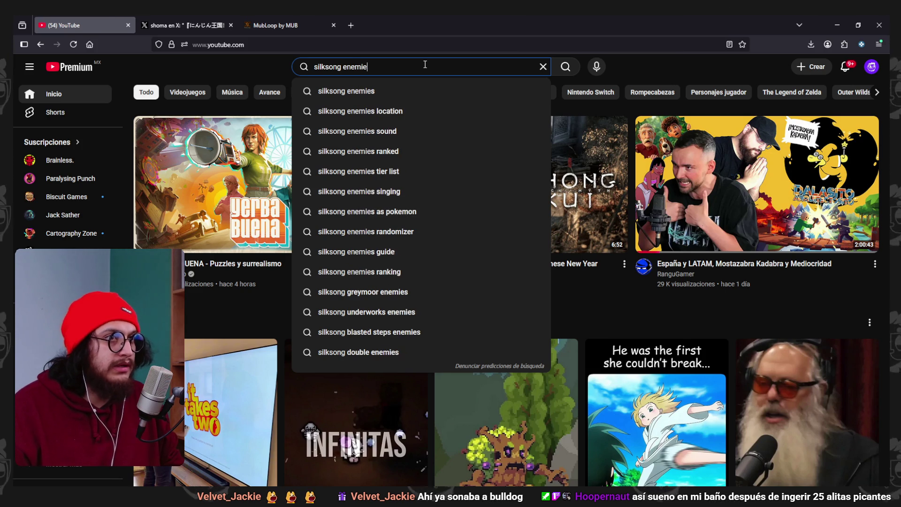
text(s sound)
key(Return)
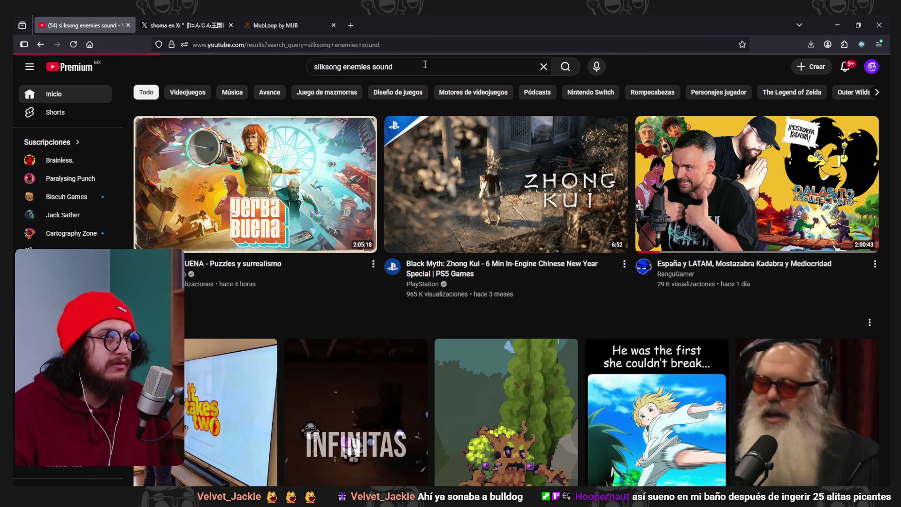
scroll(836, 224, down, 5)
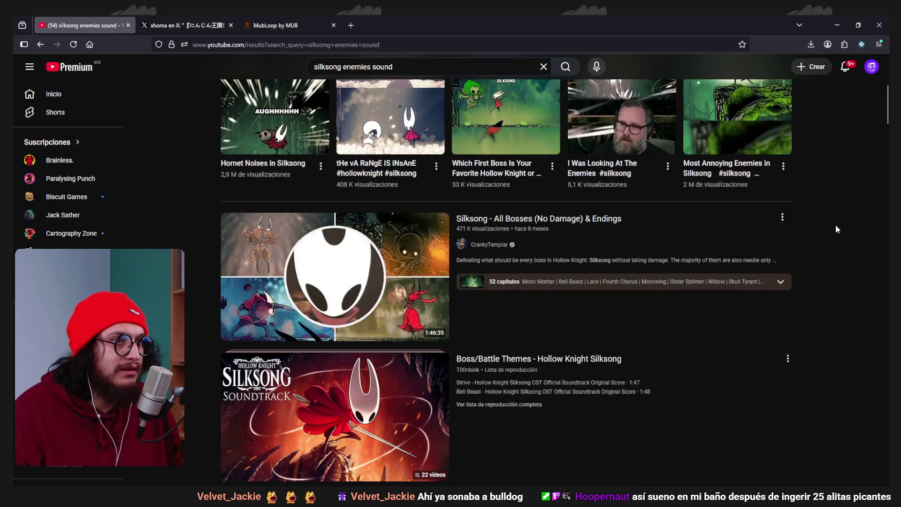
scroll(836, 224, up, 5)
middle_click(575, 117)
scroll(814, 220, down, 6)
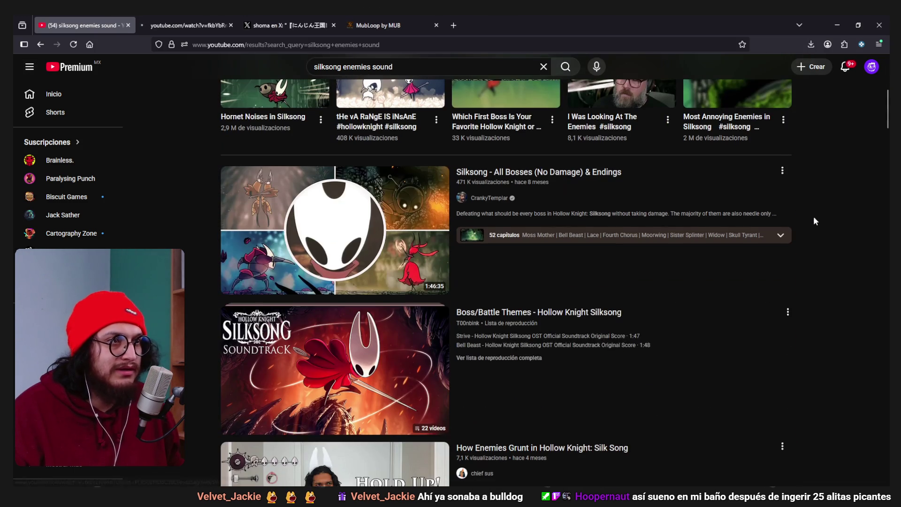
scroll(860, 282, down, 5)
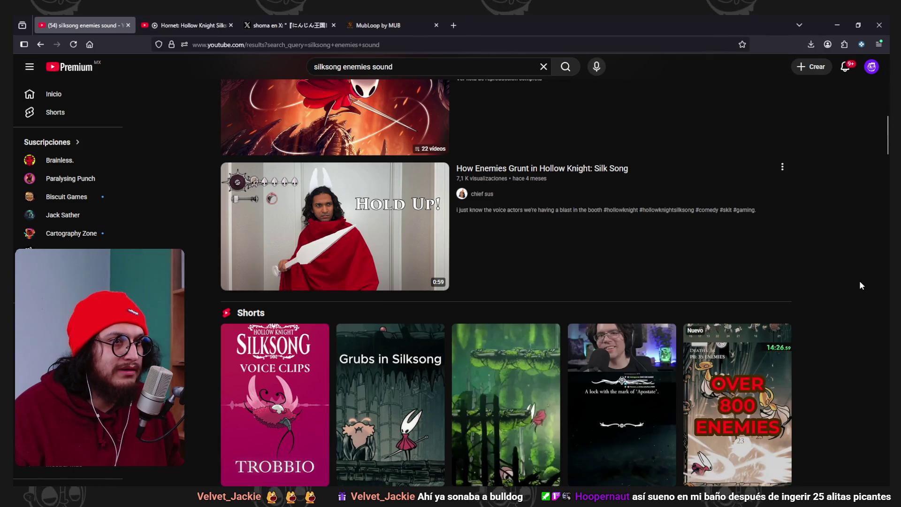
click(237, 21)
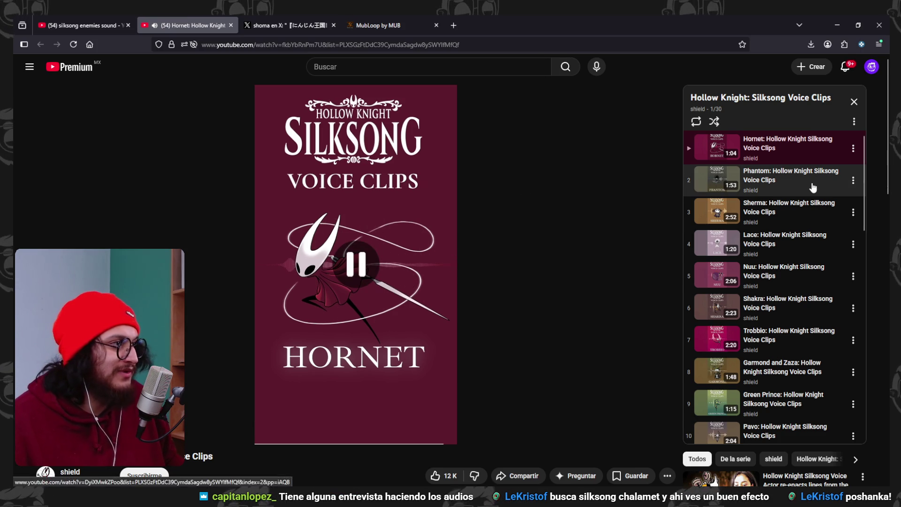
Play the Phantom voice clips video from the playlist panel
click(811, 185)
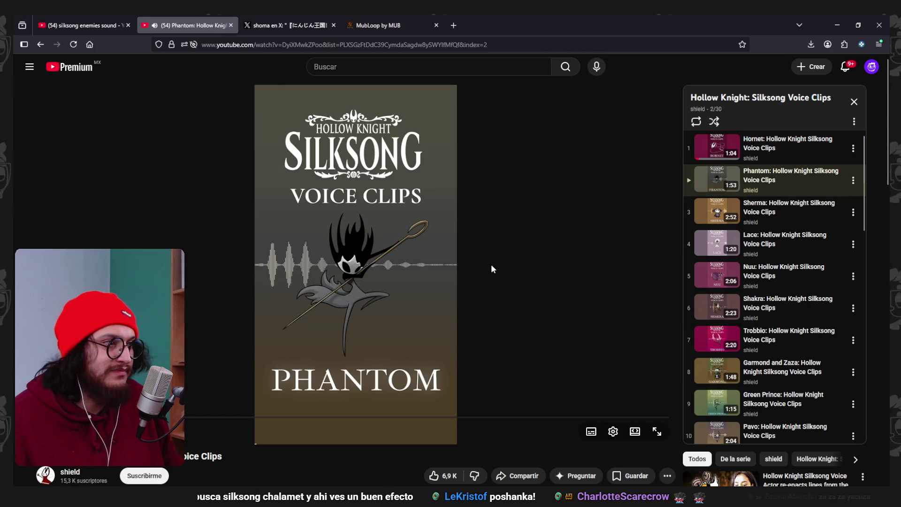
scroll(792, 254, down, 1)
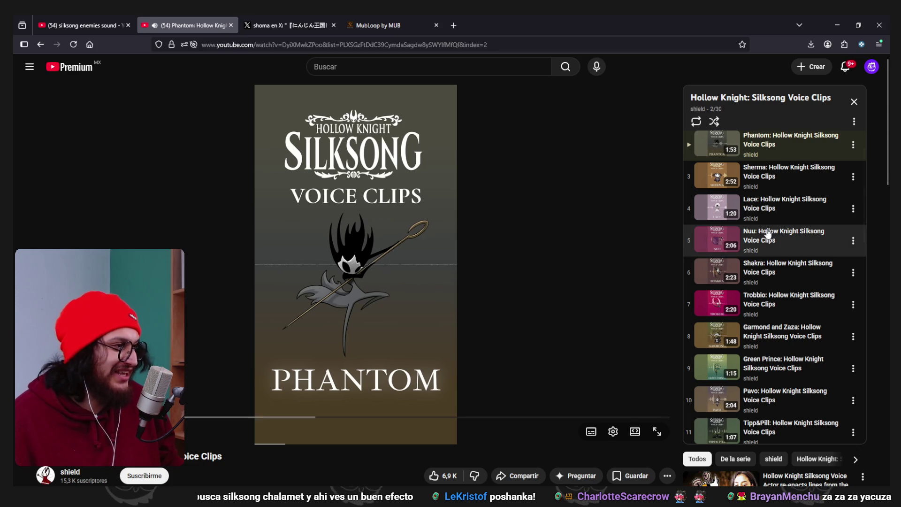
scroll(770, 237, down, 3)
scroll(773, 261, down, 8)
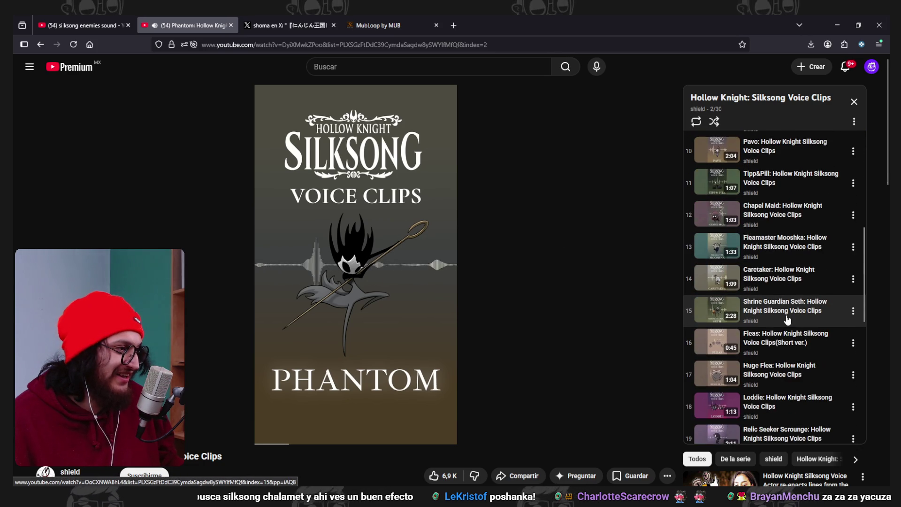
scroll(789, 324, down, 5)
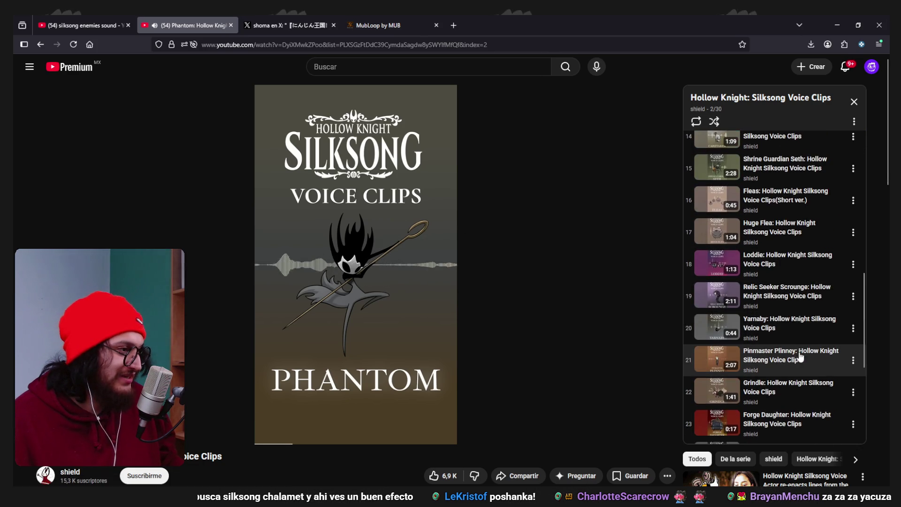
scroll(798, 353, down, 3)
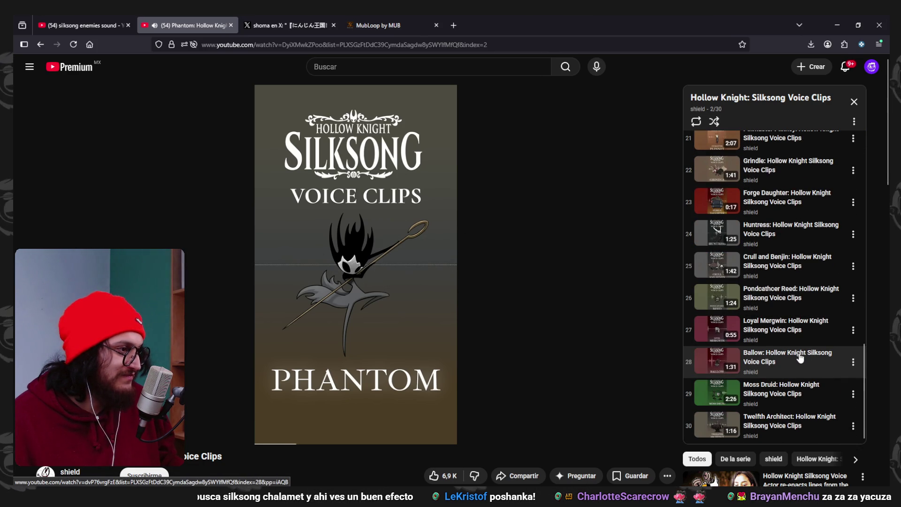
scroll(792, 315, up, 20)
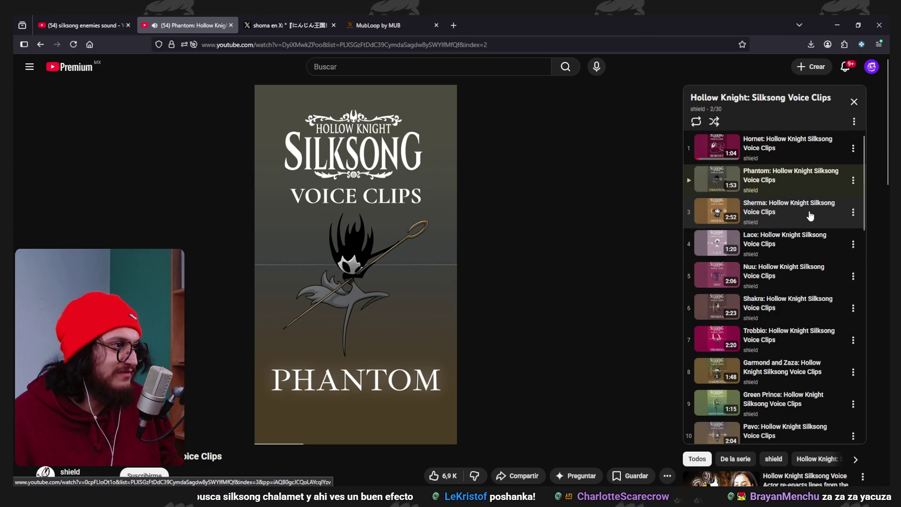
Play the Sherma video, then switch to the Shakra voice clips video
click(810, 215)
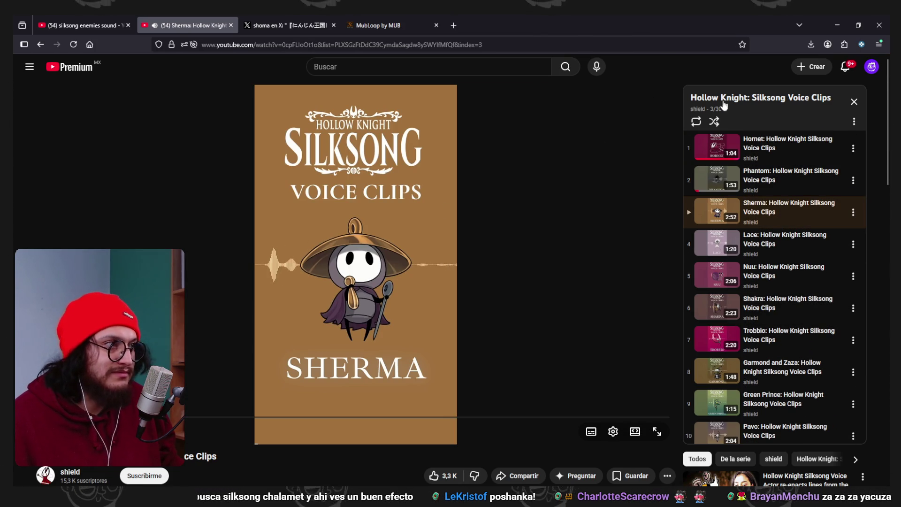
scroll(747, 244, down, 1)
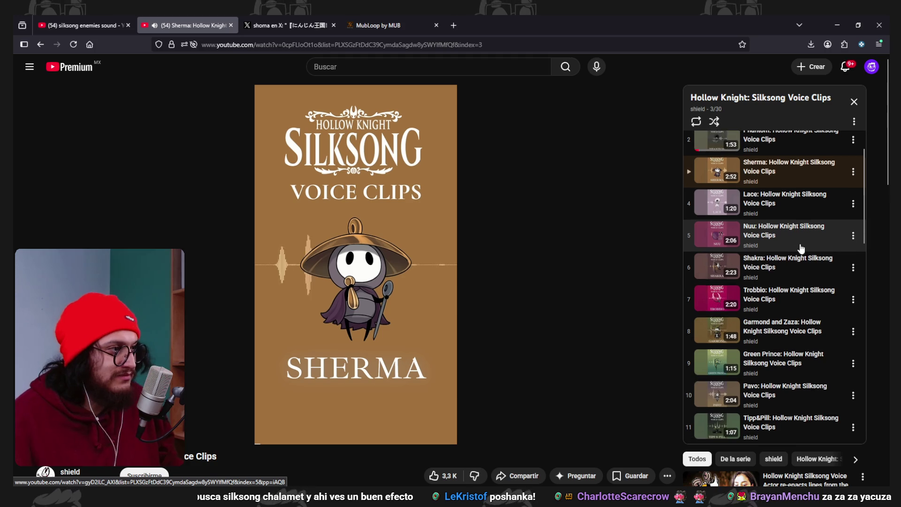
scroll(801, 248, down, 1)
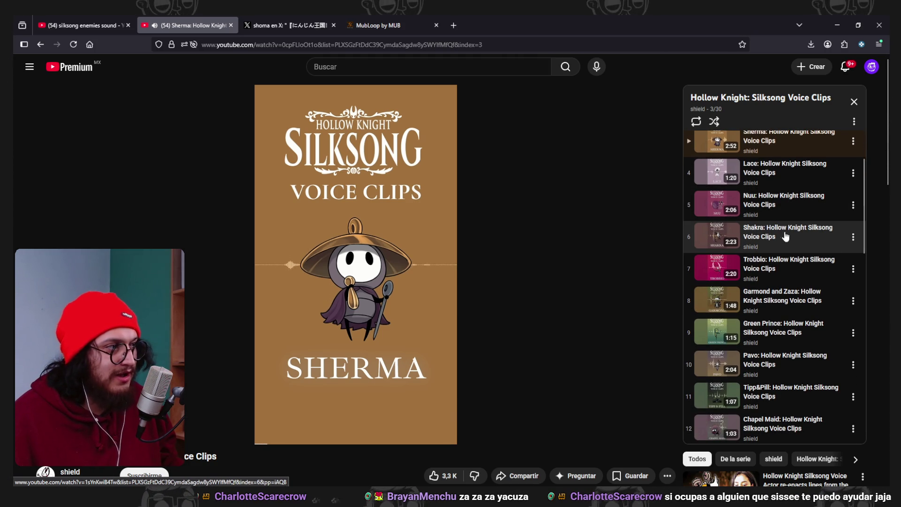
click(790, 237)
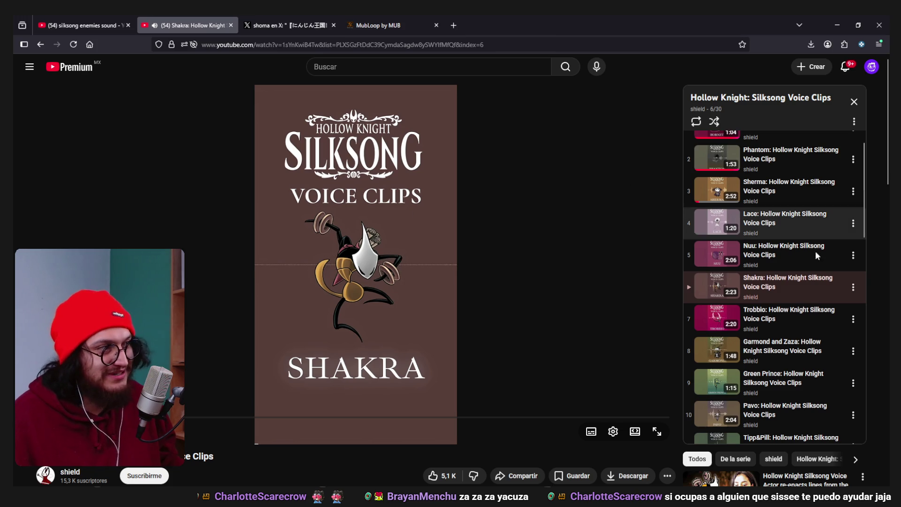
scroll(798, 223, up, 1)
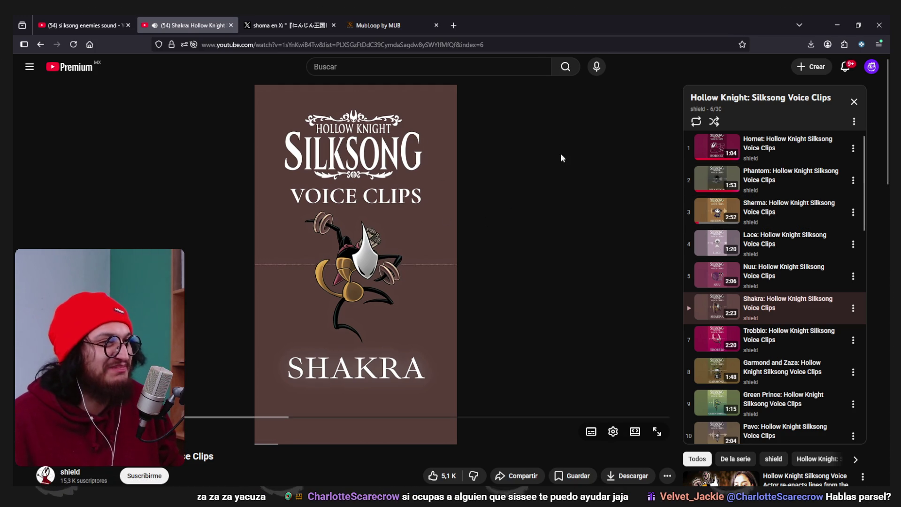
Play the Nuu voice clips video from the playlist panel
click(783, 278)
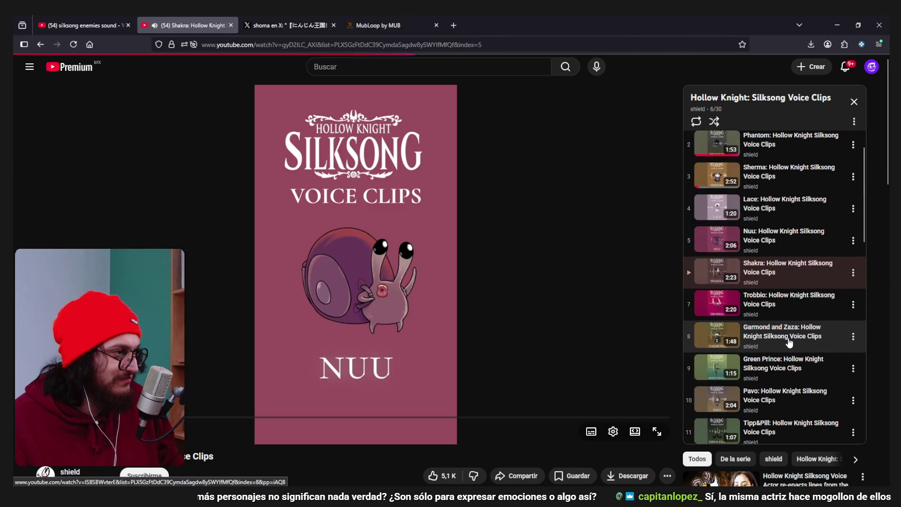
scroll(789, 342, down, 2)
scroll(789, 343, down, 2)
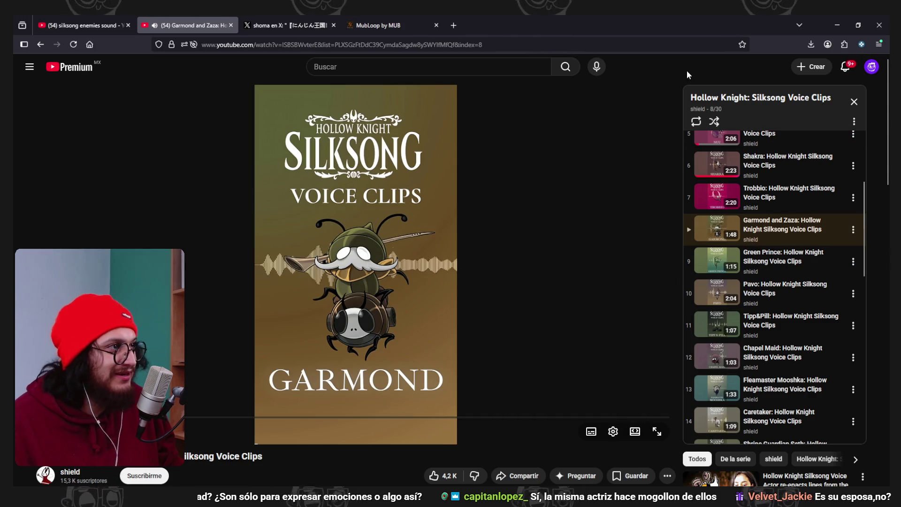
scroll(805, 286, up, 1)
scroll(805, 286, up, 3)
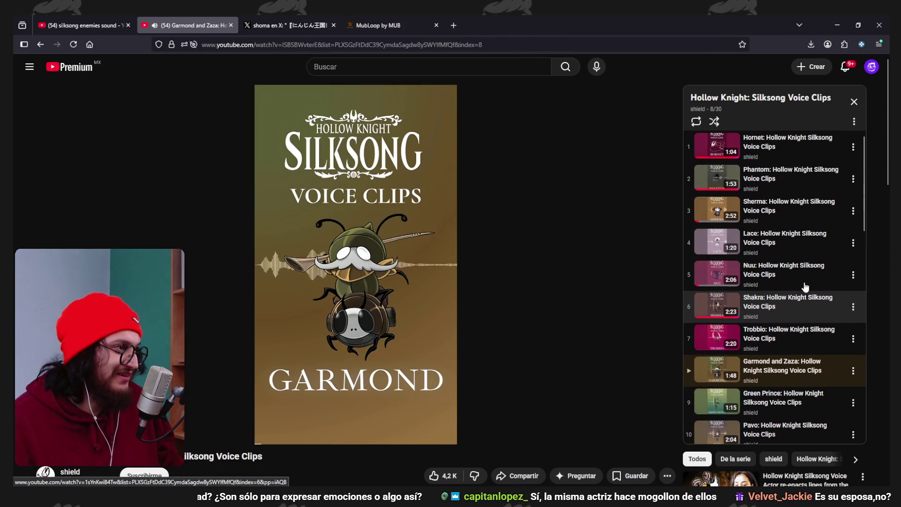
scroll(818, 266, down, 5)
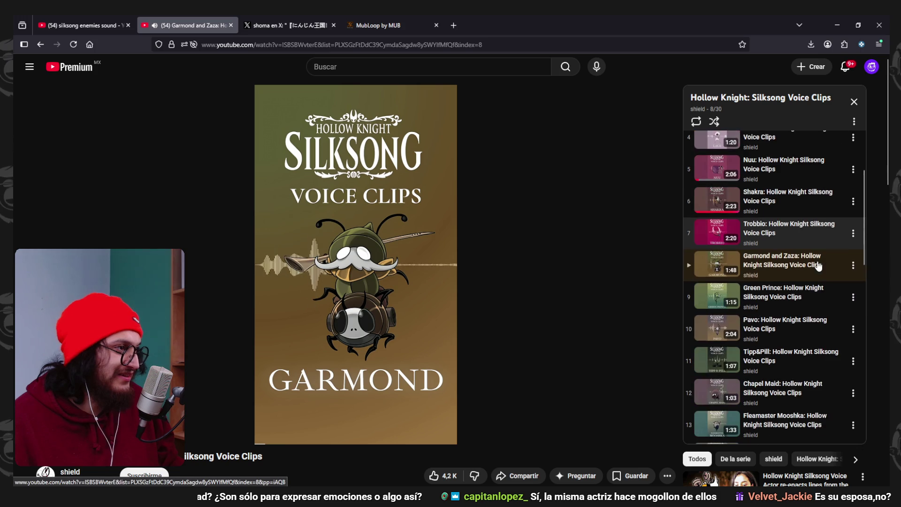
scroll(818, 266, down, 1)
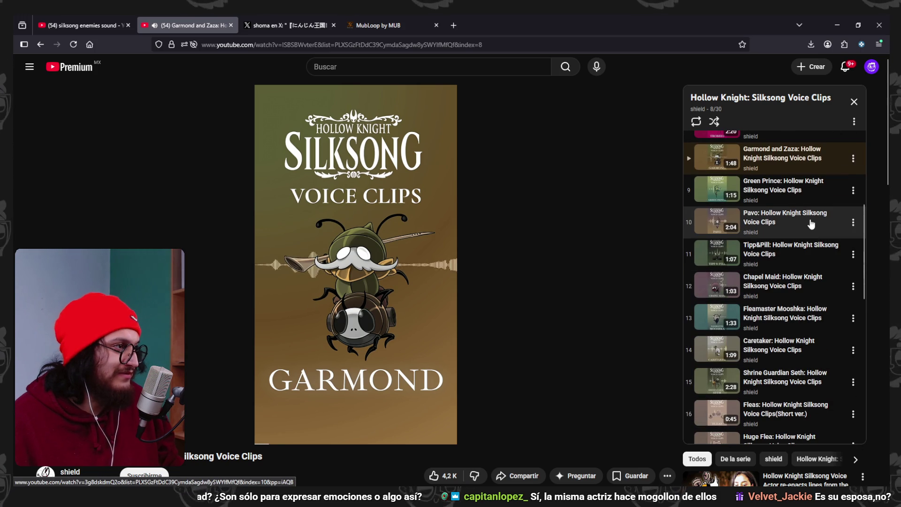
scroll(807, 324, down, 1)
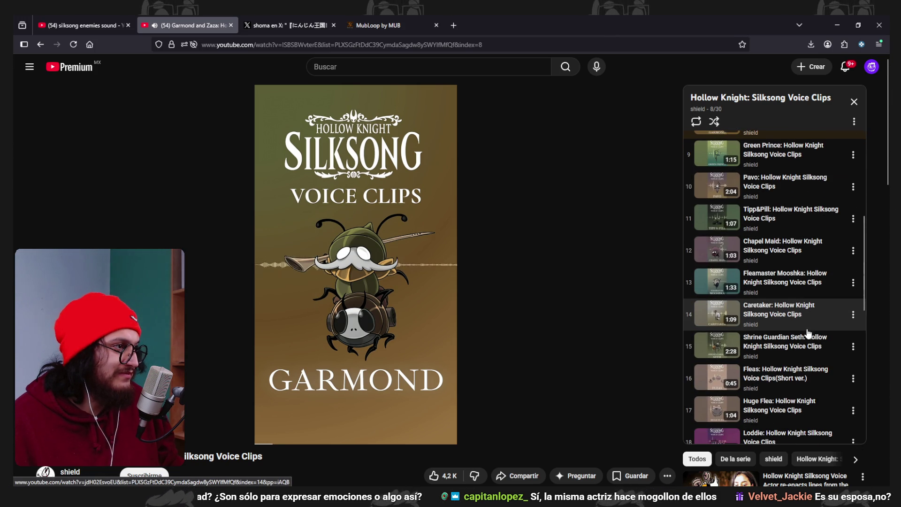
scroll(806, 328, down, 1)
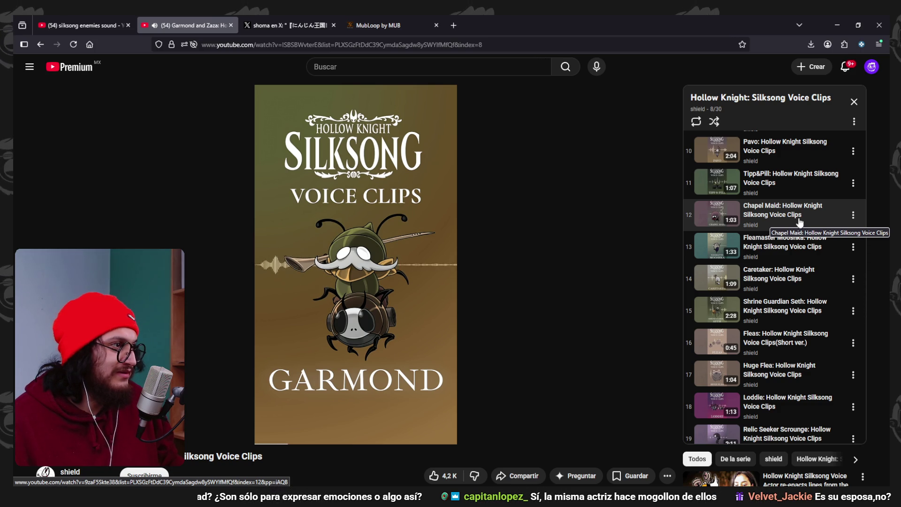
Pause the Garmond and Zaza voice clips video
click(328, 221)
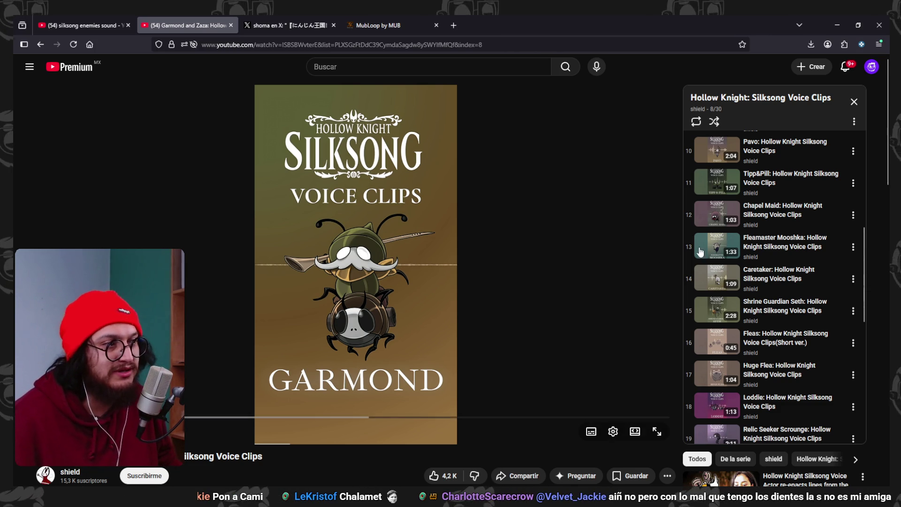
scroll(775, 285, down, 2)
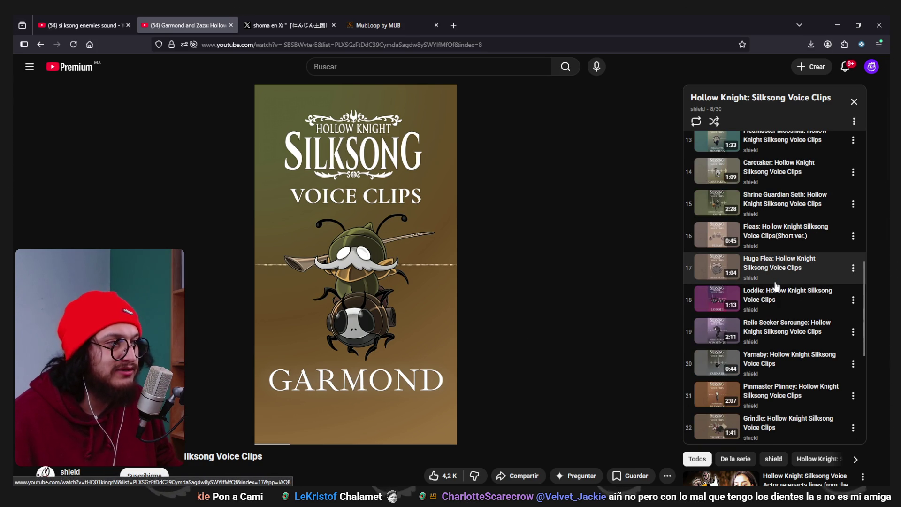
scroll(779, 272, up, 2)
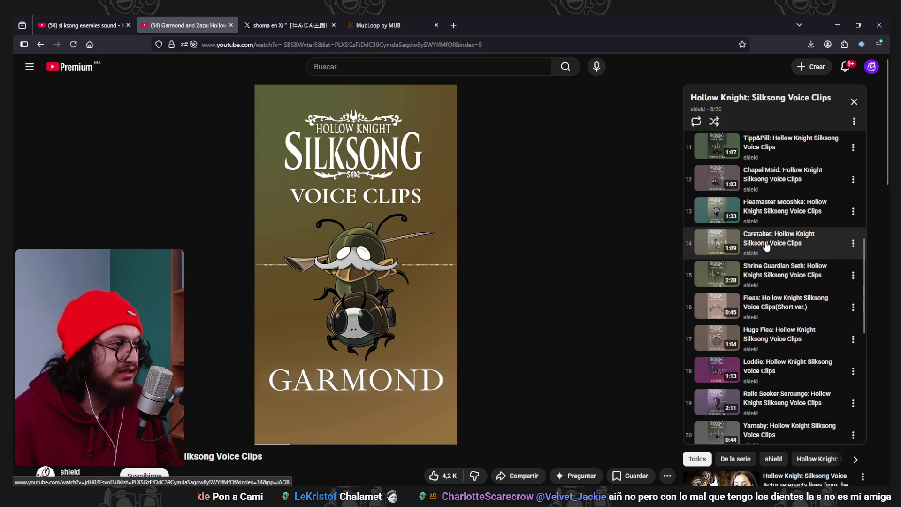
scroll(781, 261, down, 2)
scroll(781, 261, down, 3)
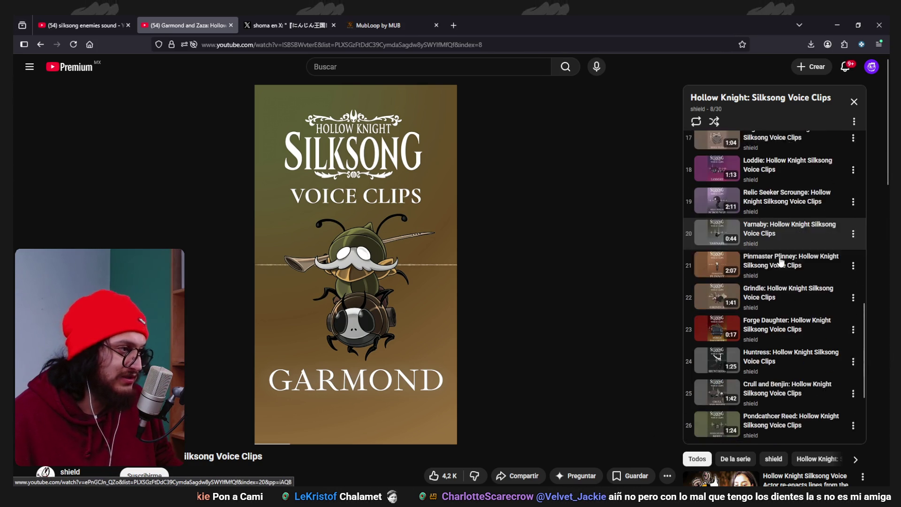
scroll(780, 261, down, 2)
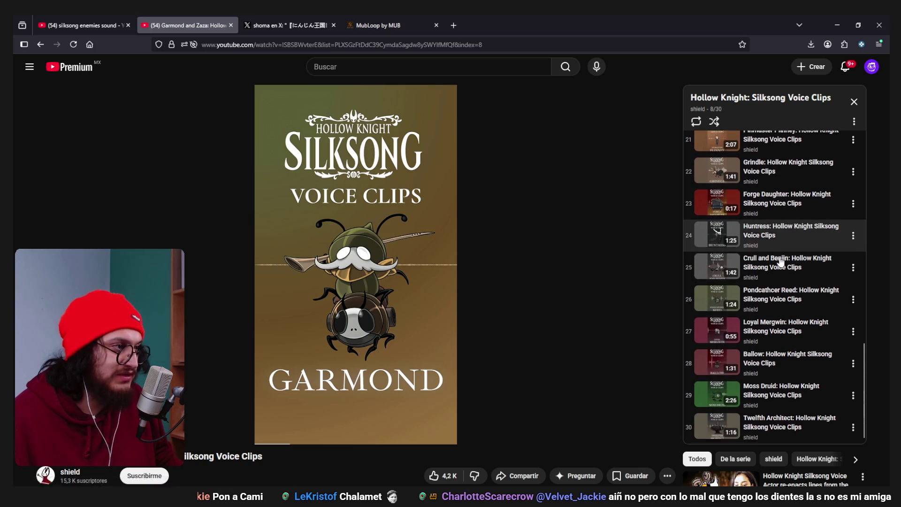
Skip through Crull and Benjin, Pondcatcher Reed and Ballow videos, then pause Ballow
click(806, 264)
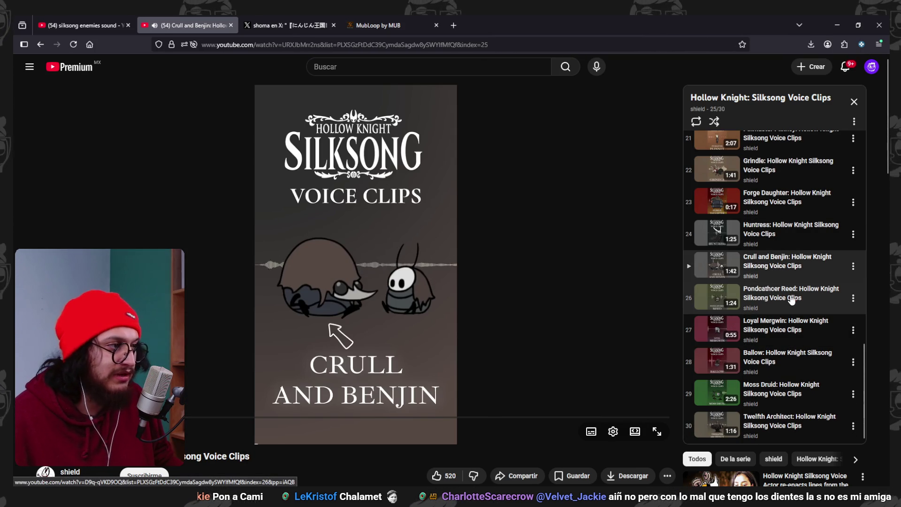
click(791, 299)
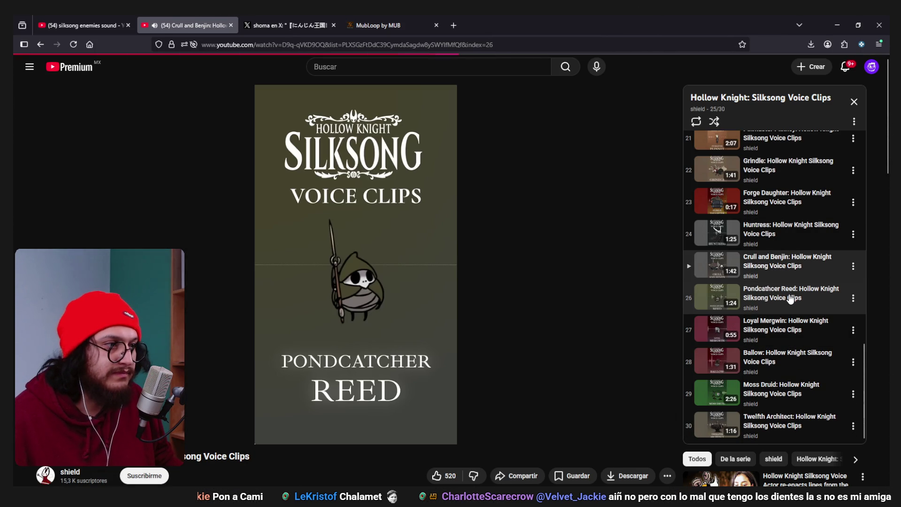
click(770, 362)
scroll(881, 301, down, 2)
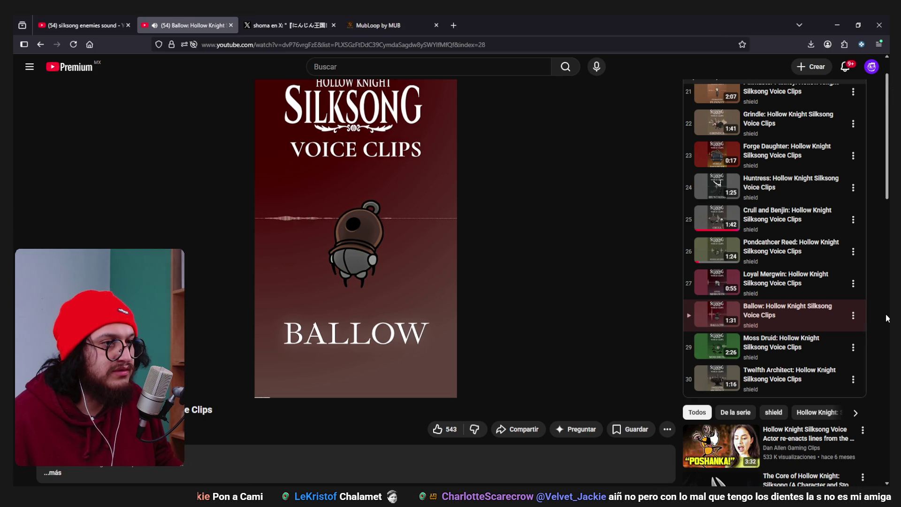
scroll(887, 318, up, 2)
scroll(825, 355, down, 2)
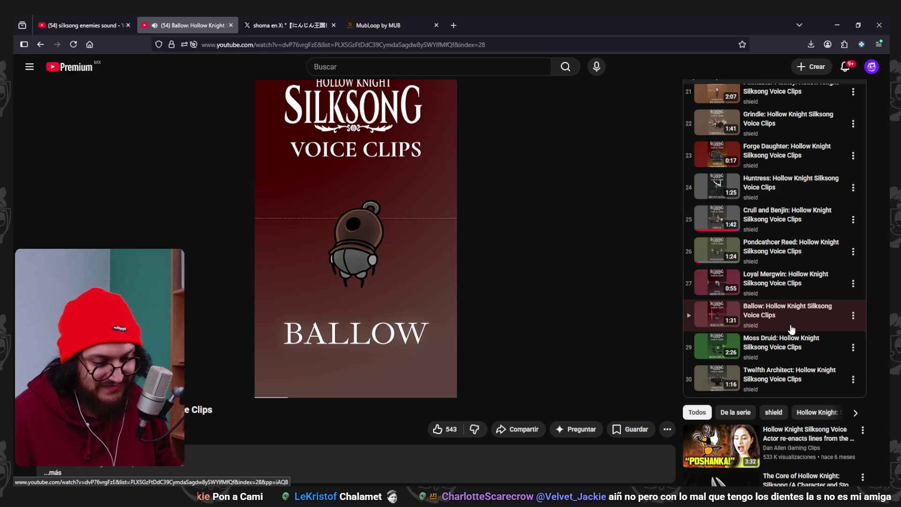
click(382, 279)
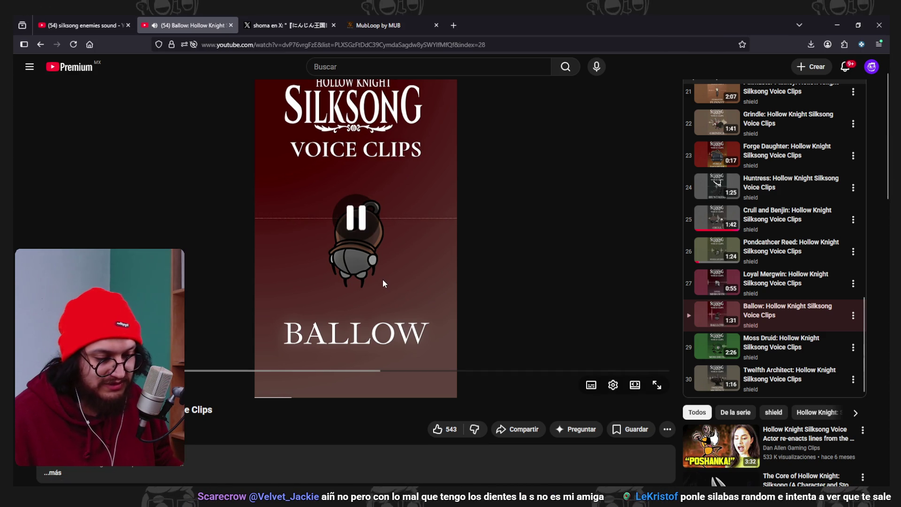
Skip past Moss Druid and Twelfth Architect to the Grindle video, pause it, and return to Ableton
scroll(382, 280, up, 2)
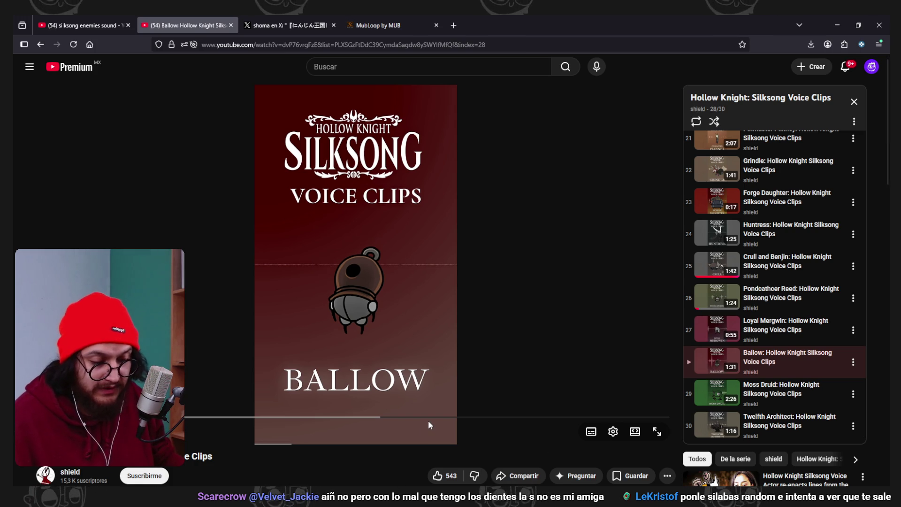
scroll(798, 305, down, 1)
click(775, 346)
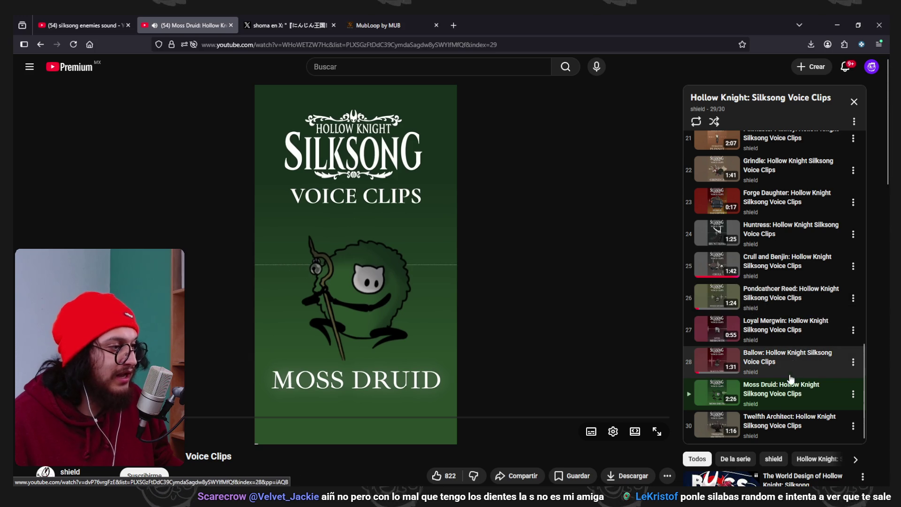
click(808, 427)
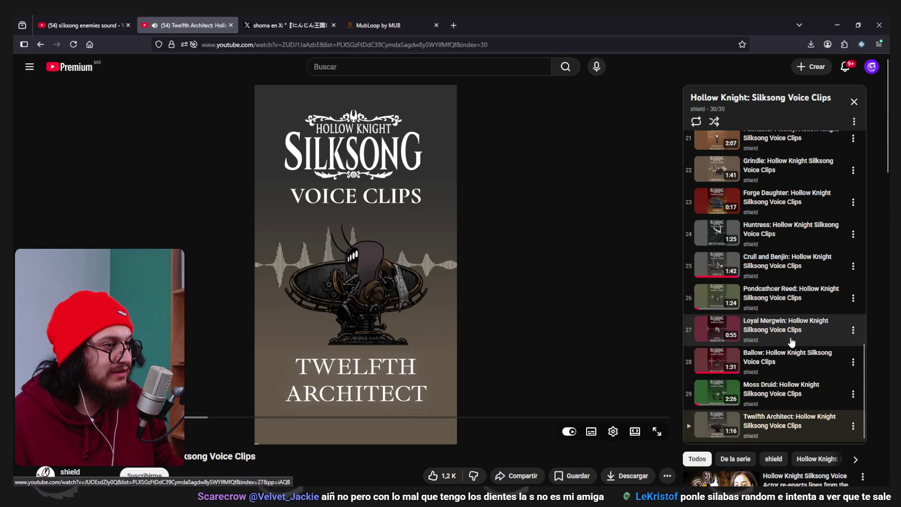
scroll(803, 326, up, 3)
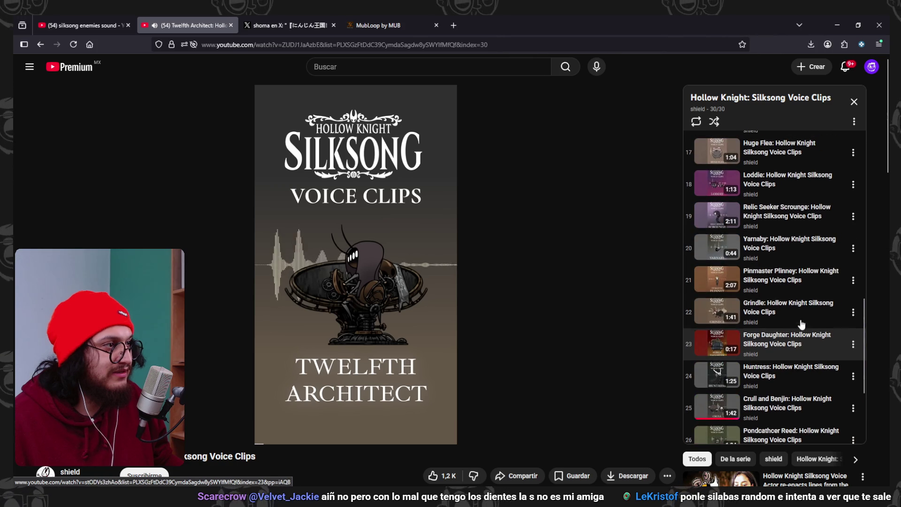
click(801, 312)
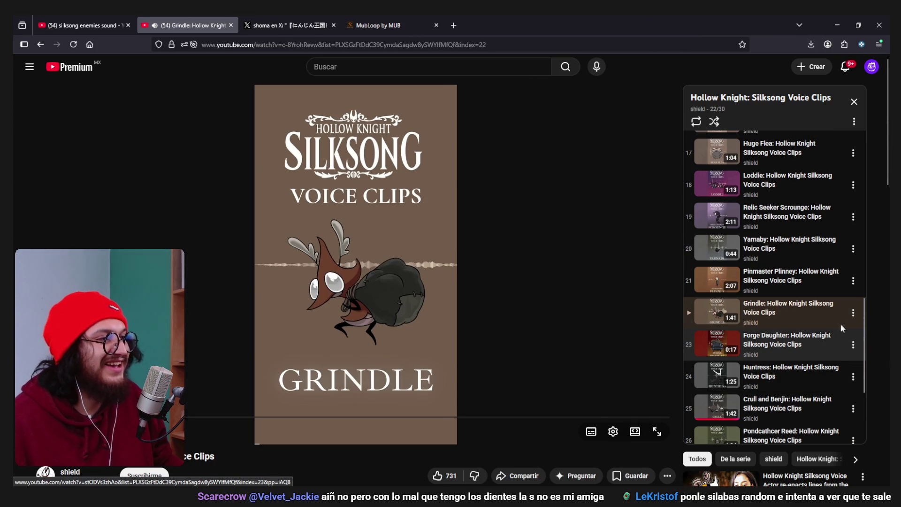
mouse_move(468, 303)
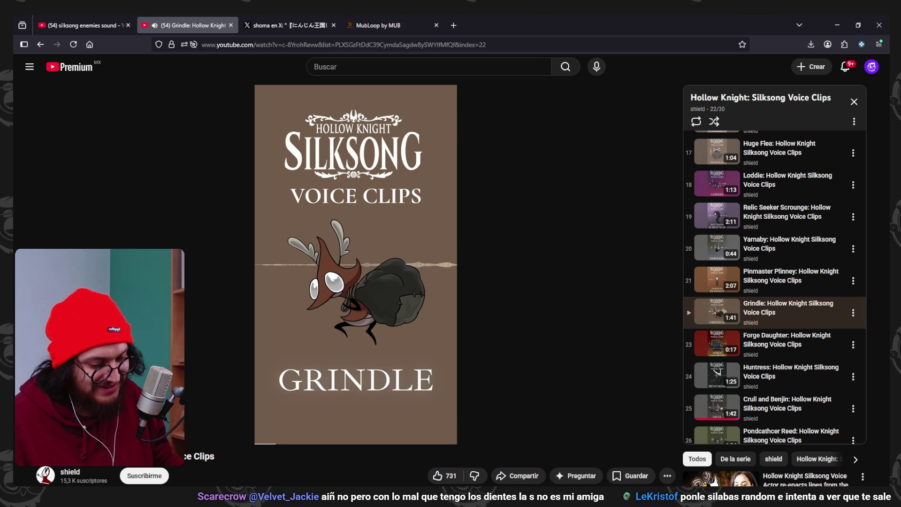
click(416, 265)
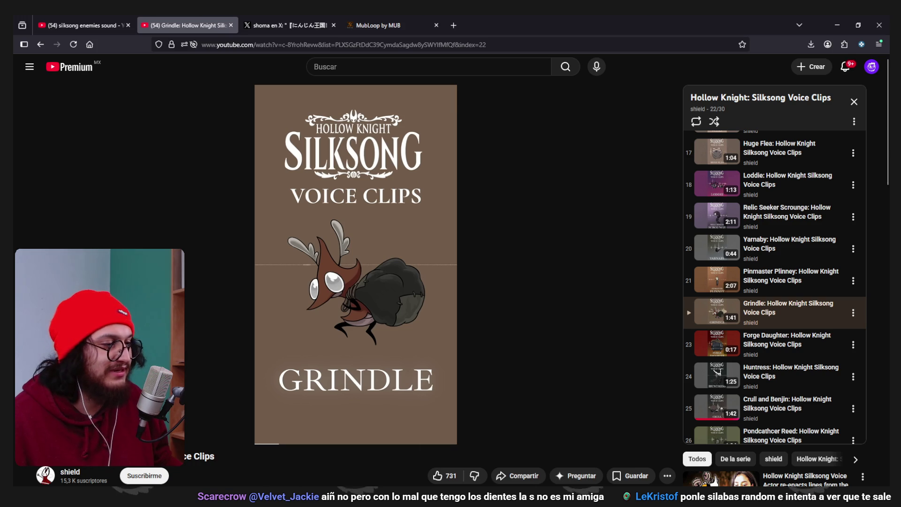
key(alt+Tab)
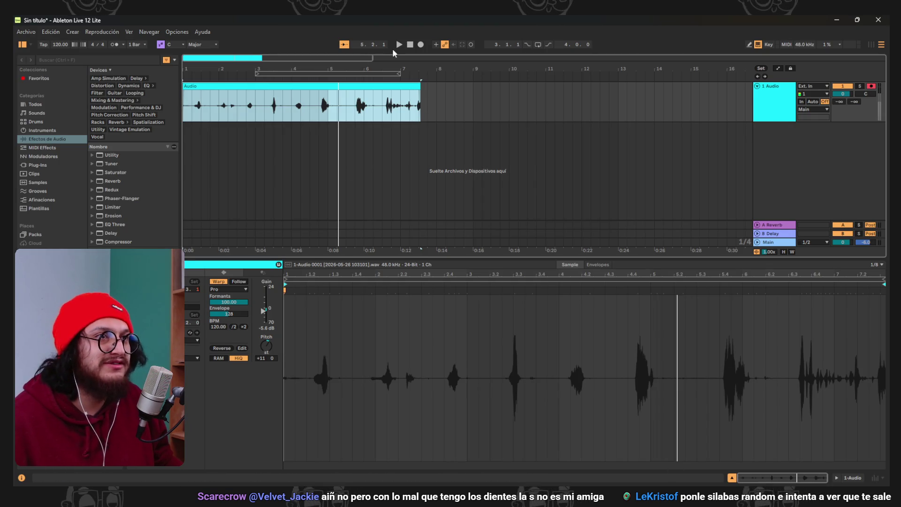
Play the voice clip, lower its pitch to +10 semitones, then delete the old clip
click(399, 44)
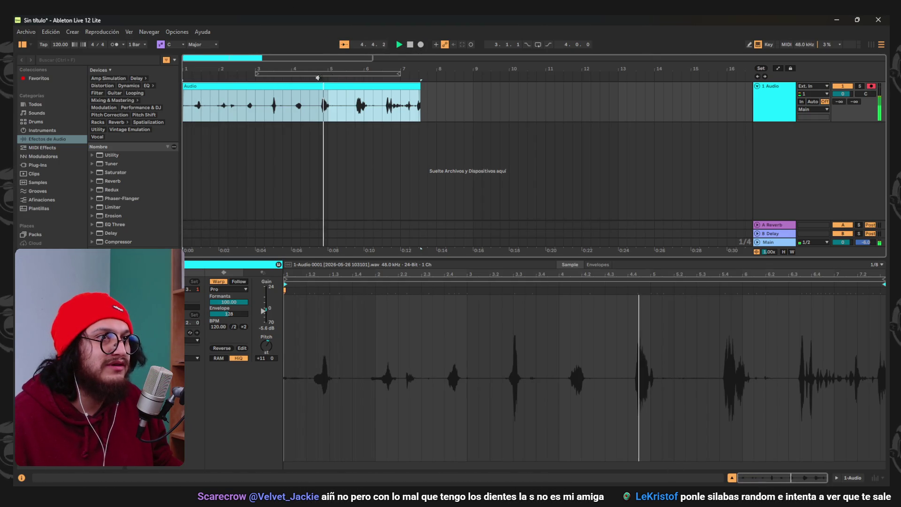
click(411, 45)
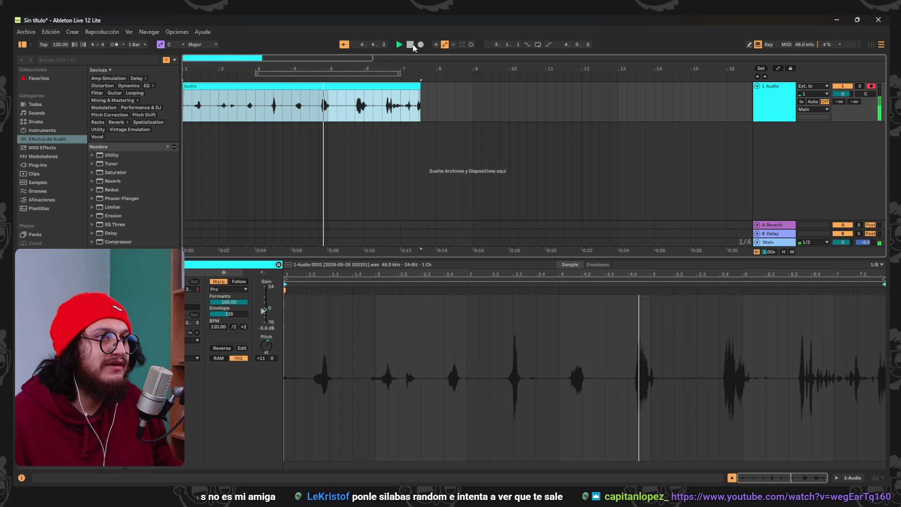
click(411, 44)
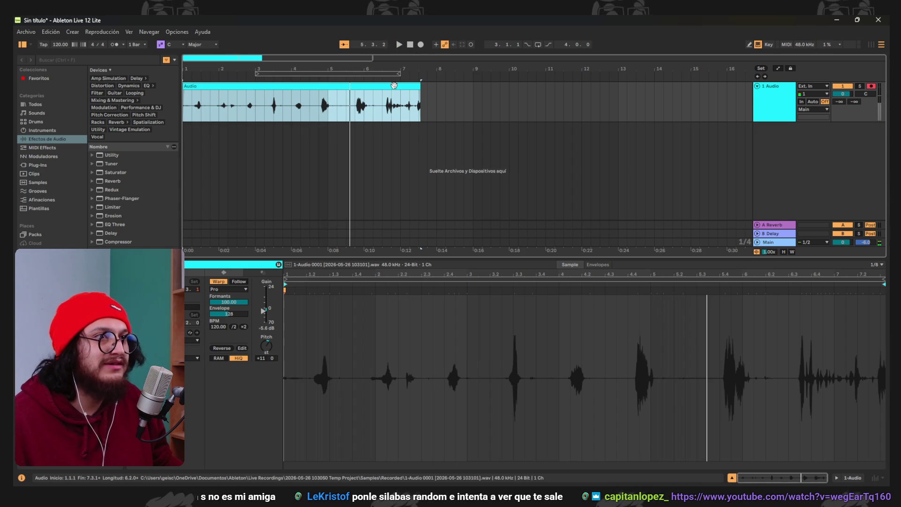
drag(266, 352, 266, 357)
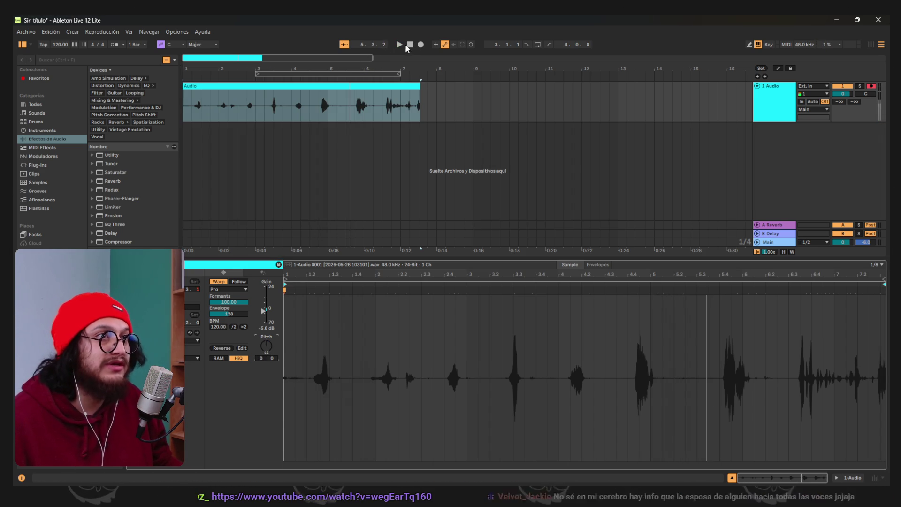
click(365, 89)
key(ctrl+z)
key(ctrl+z)
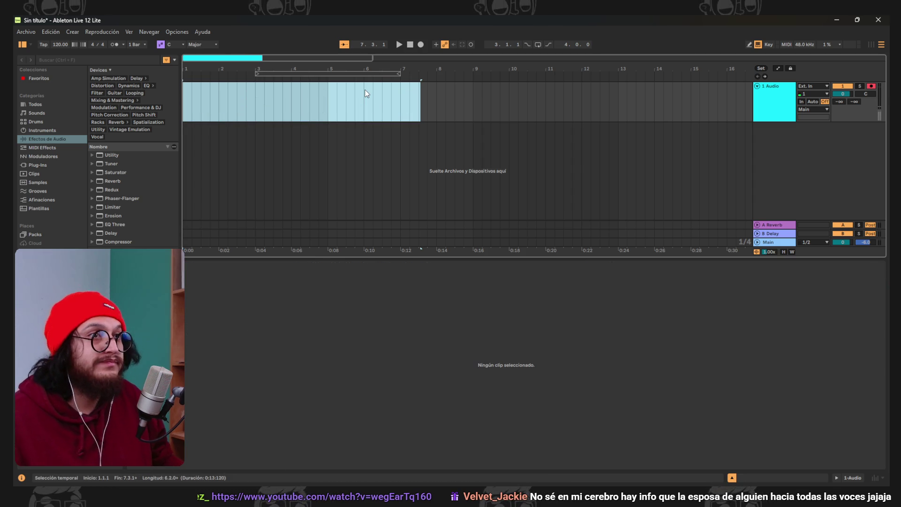
Record a short take, delete the Audio 2 take, and record the new Audio 3 take
click(421, 44)
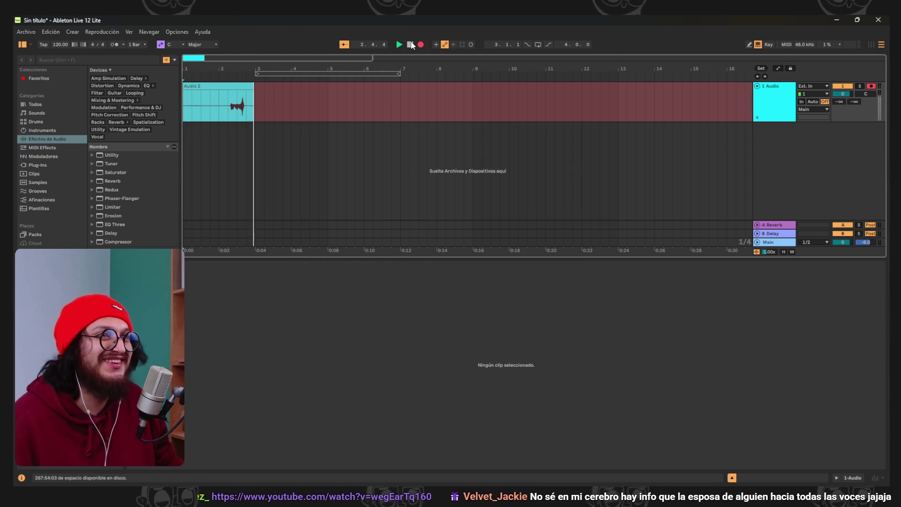
click(411, 45)
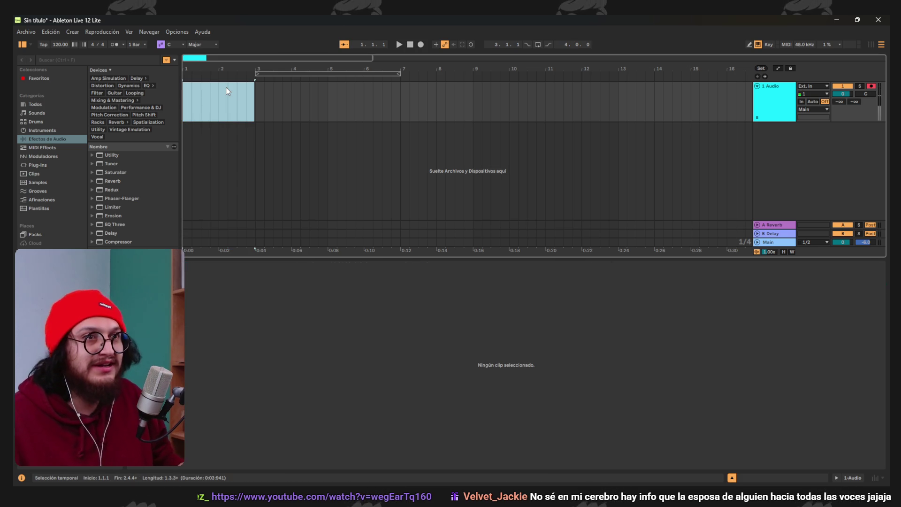
click(342, 132)
key(ctrl+z)
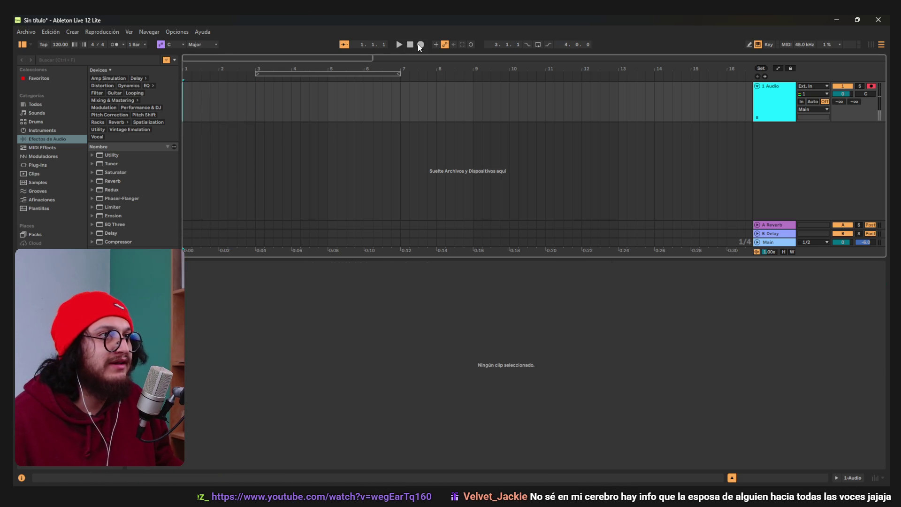
click(420, 45)
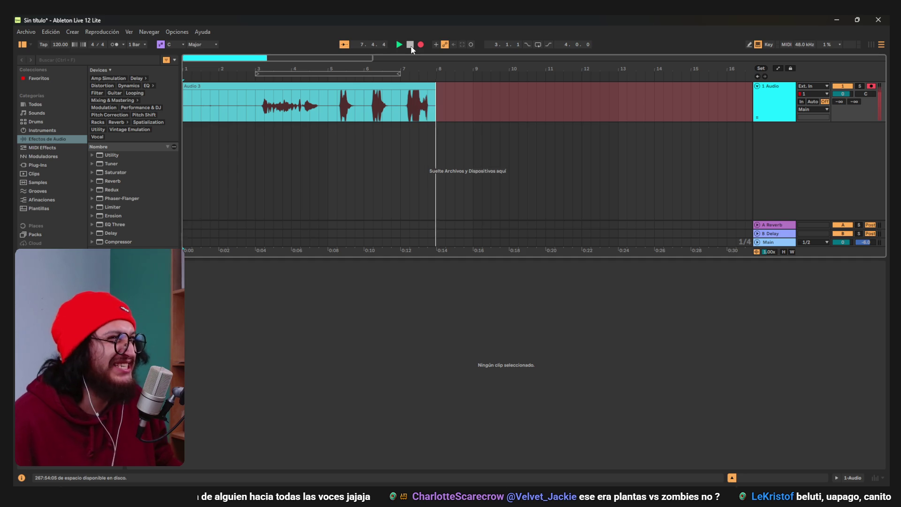
click(411, 47)
Play the new Audio 3 take starting from around bar 5
click(342, 98)
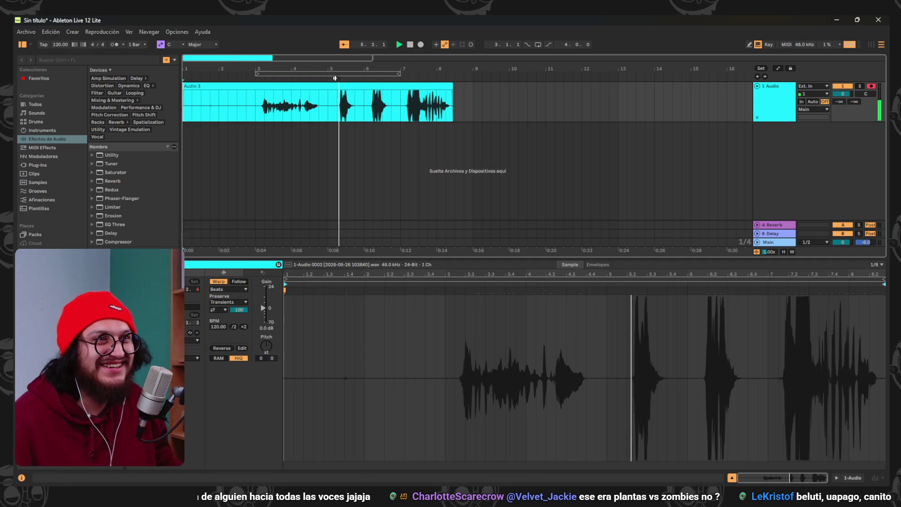
click(399, 45)
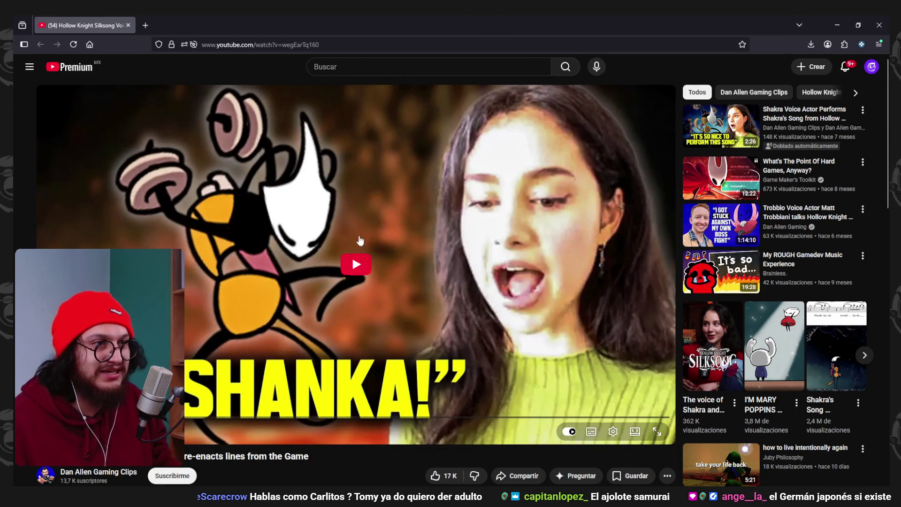
Play the voice actor interview for about half a minute, pause it, and minimize the browser
click(359, 240)
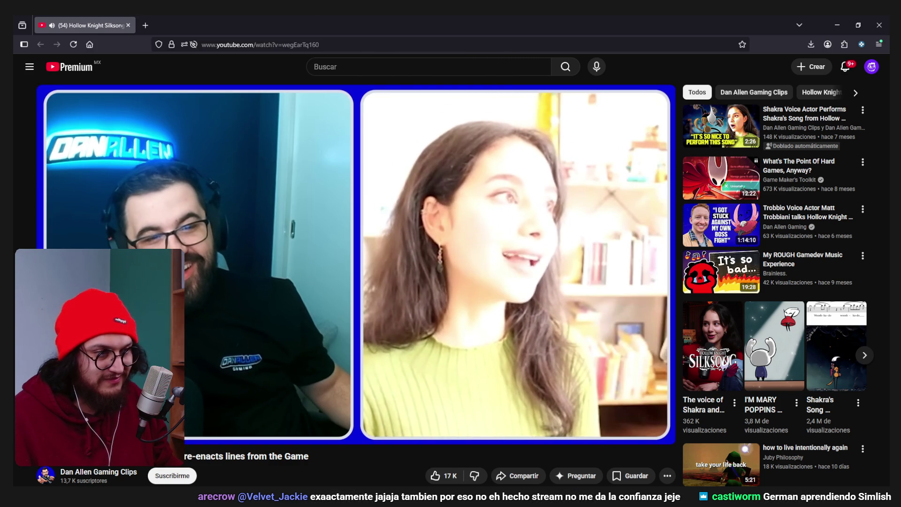
click(501, 237)
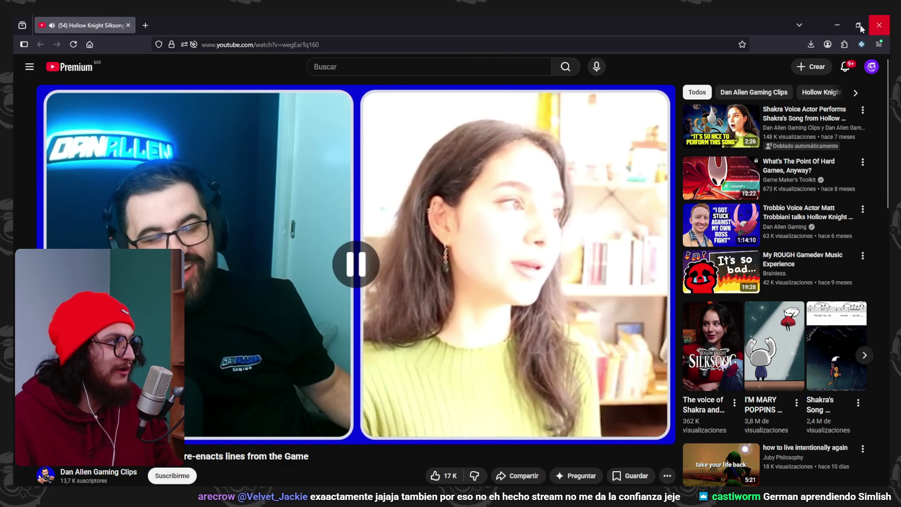
click(838, 25)
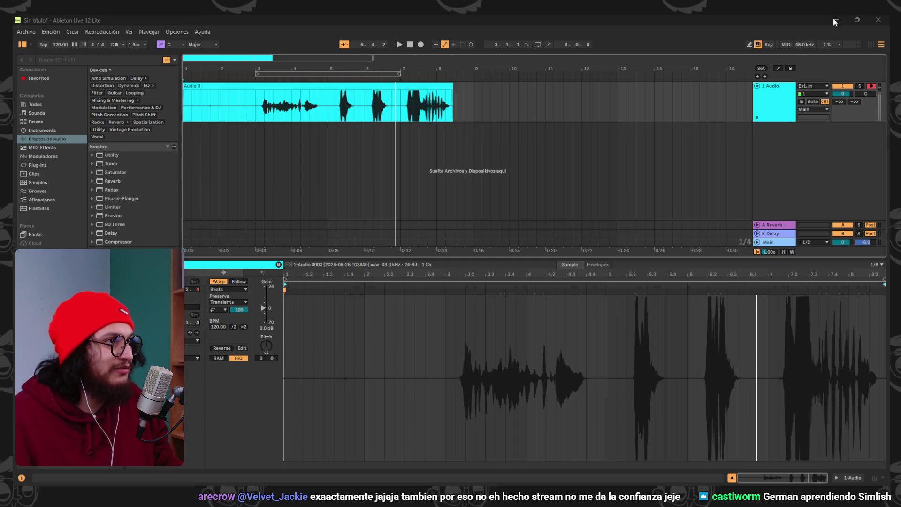
click(336, 79)
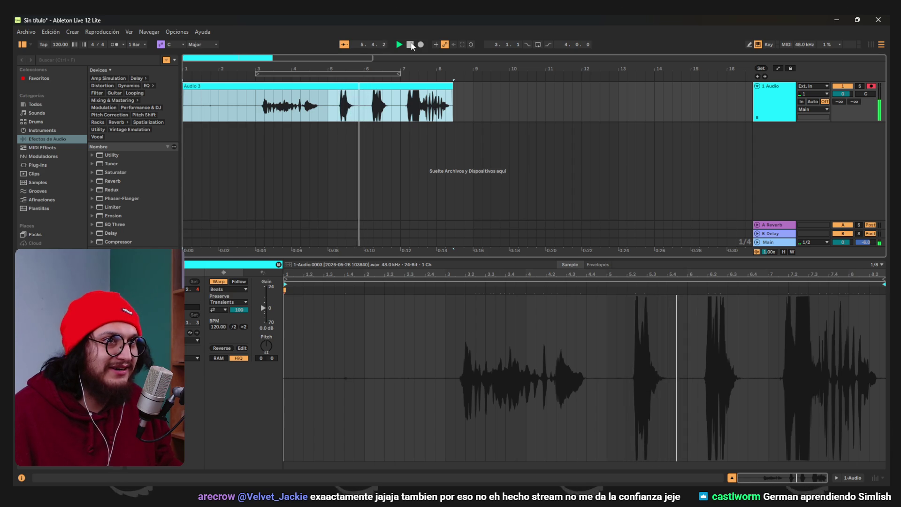
click(410, 44)
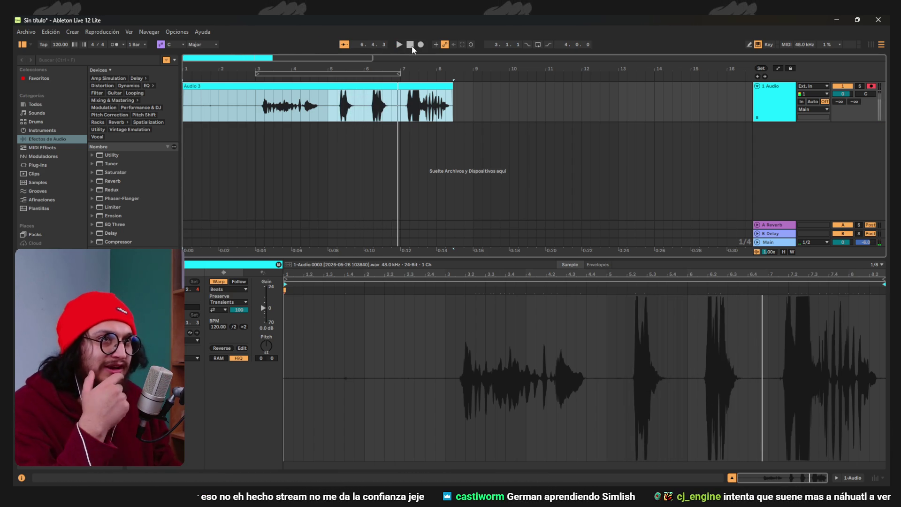
click(400, 45)
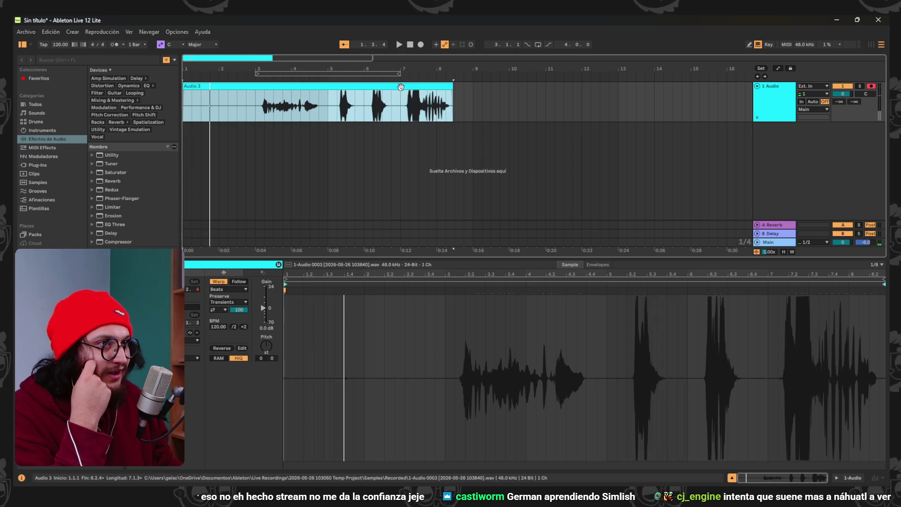
click(411, 47)
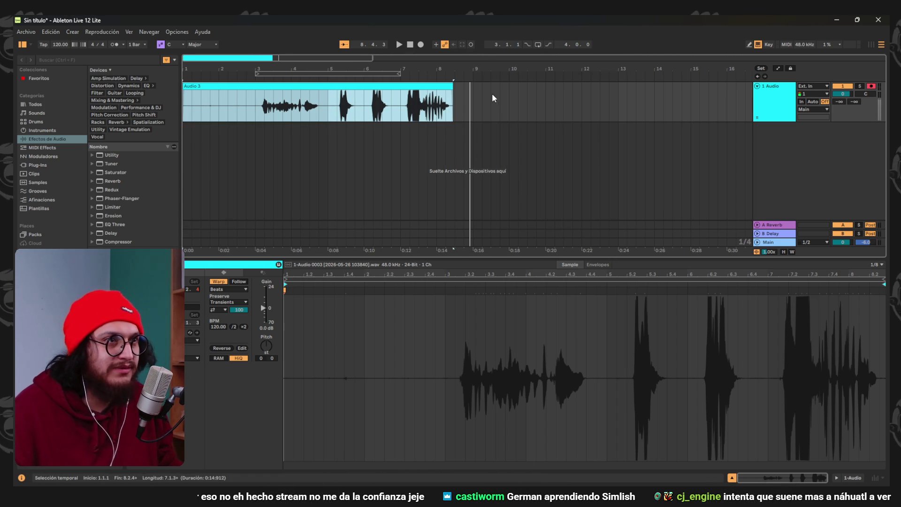
Split the Audio 3 take at bar 5.2 and delete the part before it
drag(493, 98, 338, 98)
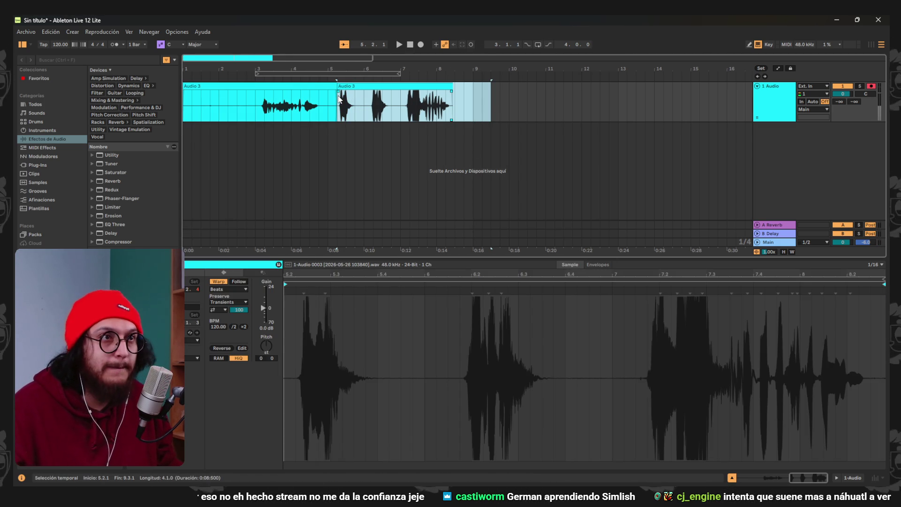
key(ctrl+e)
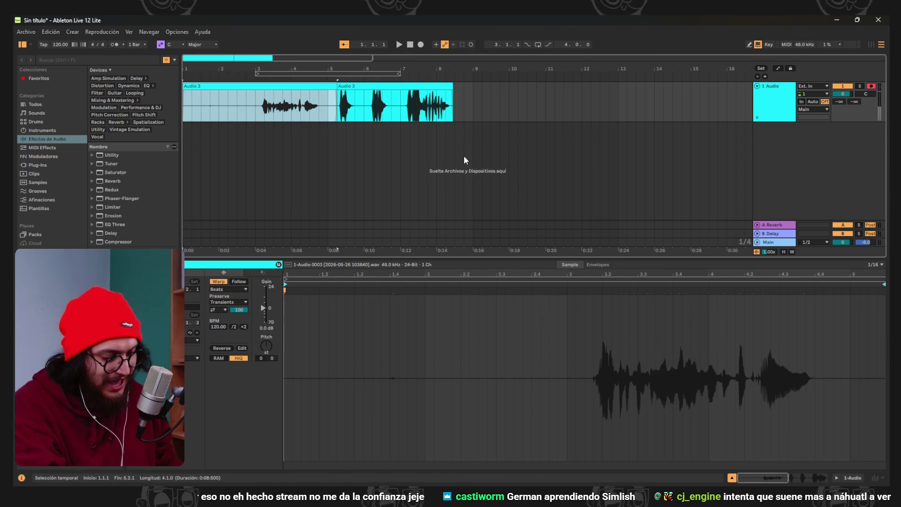
click(316, 109)
key(Delete)
Play the trimmed take, mark a one-beat selection at bar 6.1.1, then select the whole clip
drag(339, 107, 361, 113)
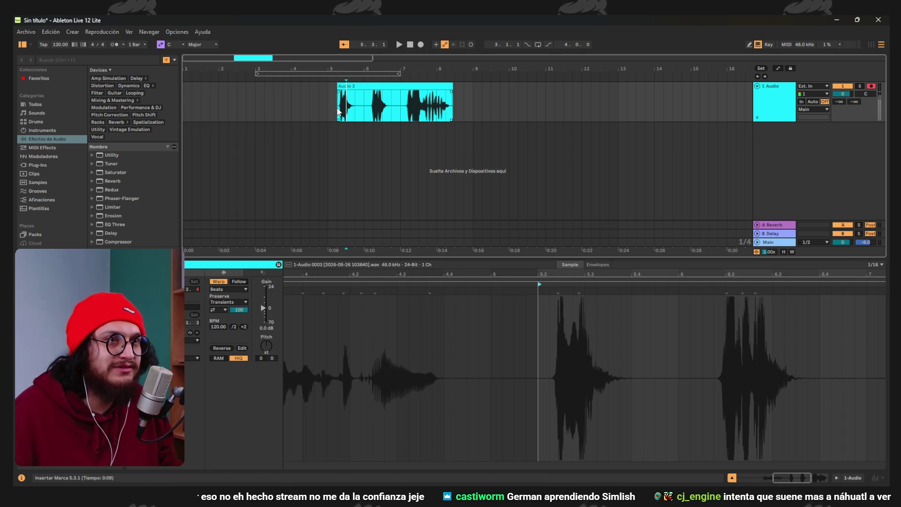
click(400, 45)
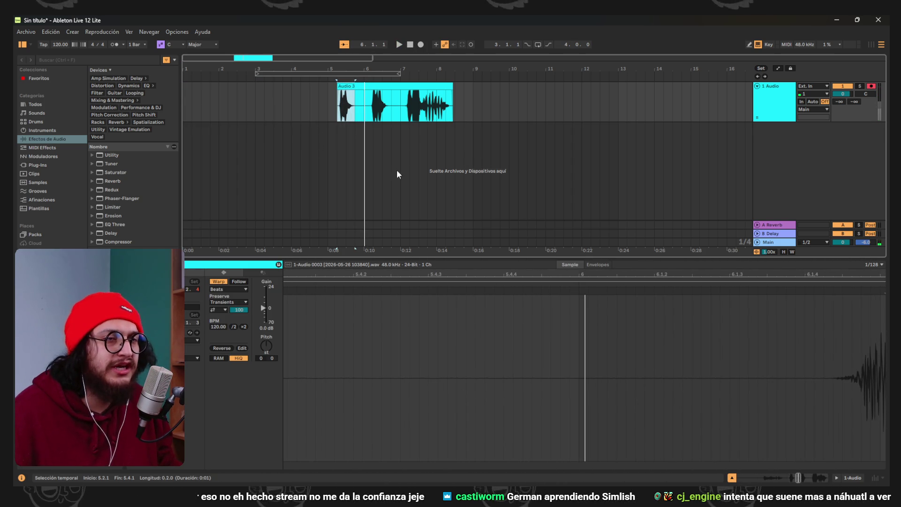
click(364, 97)
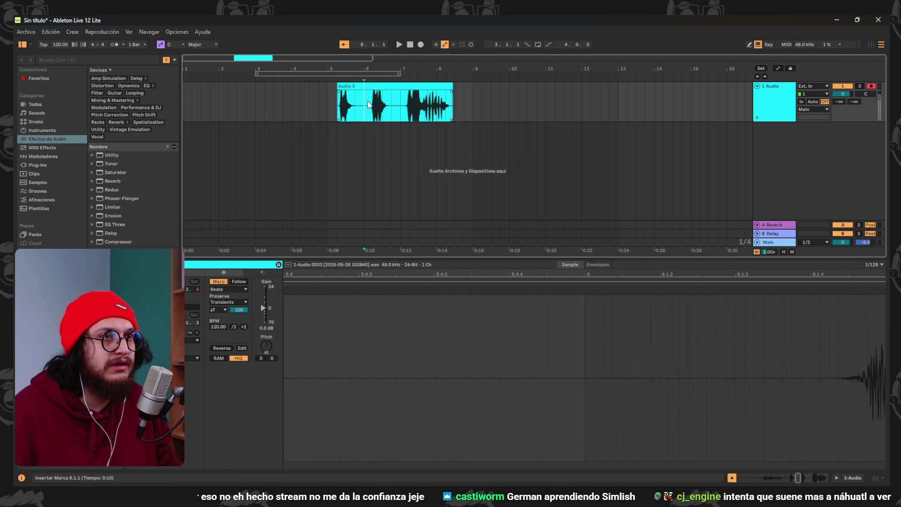
key(Right)
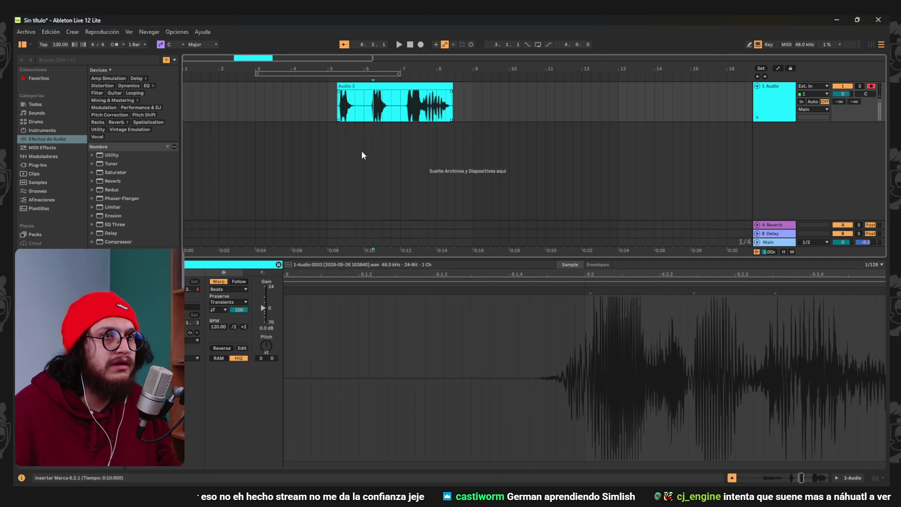
key(Left)
key(shift+Left)
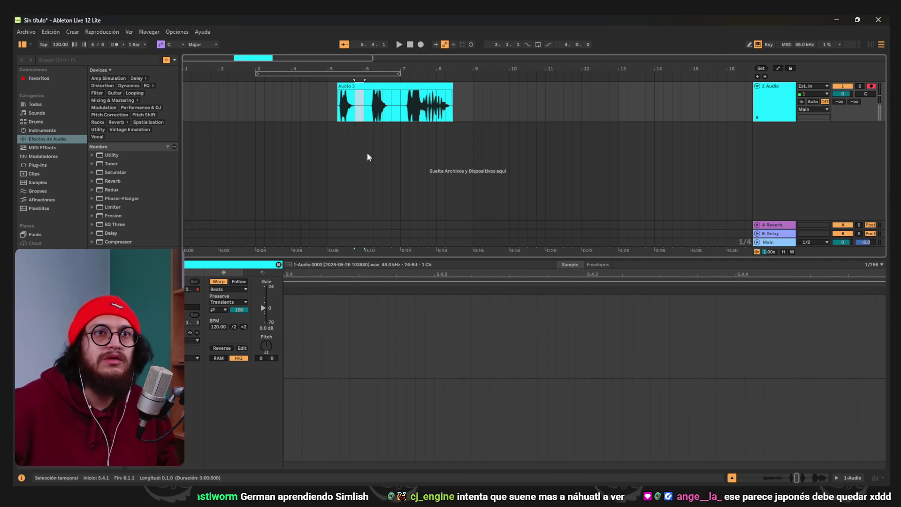
double_click(377, 100)
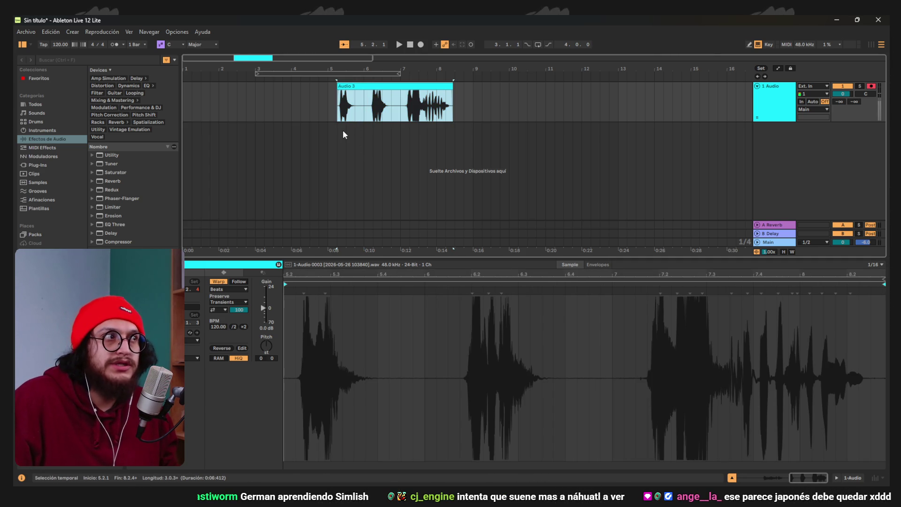
Show the track's device chain and search the browser for 'DENOIS', then 'NOISE'
key(shift+Tab)
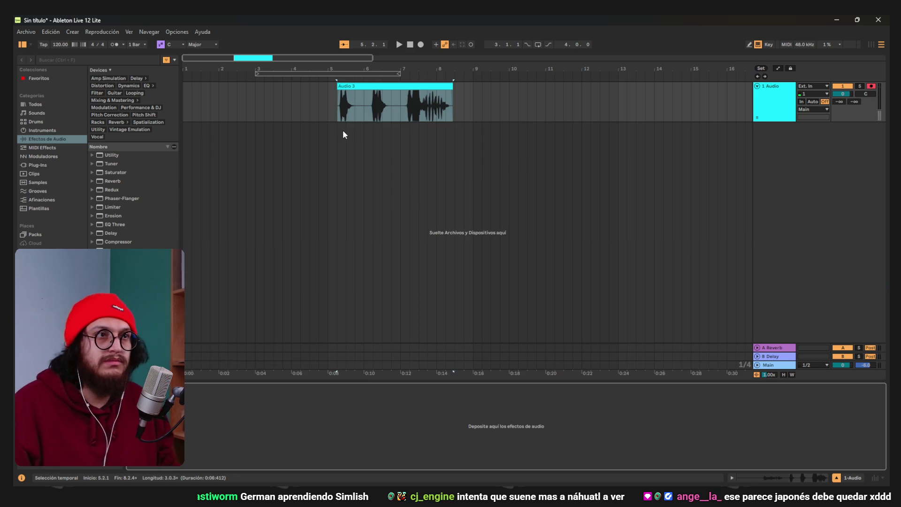
click(101, 60)
text(DENOIS)
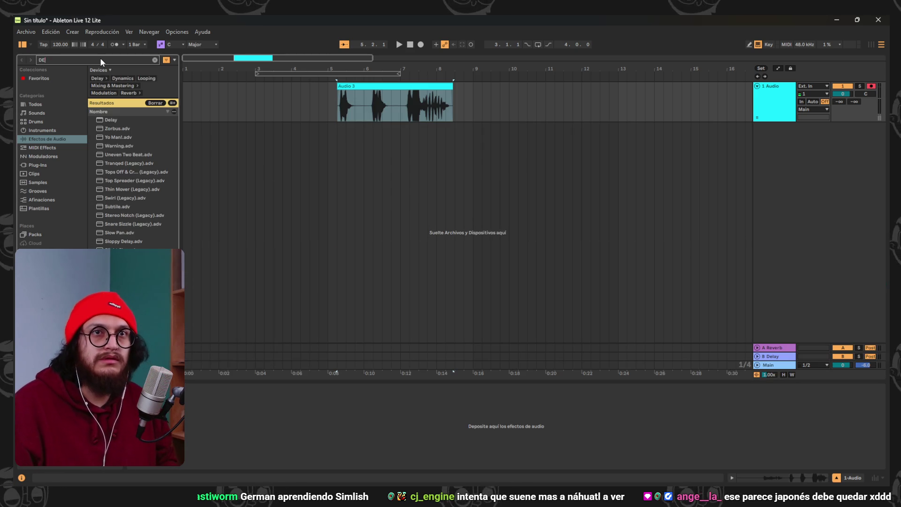
key(ctrl+a)
text(NOISE)
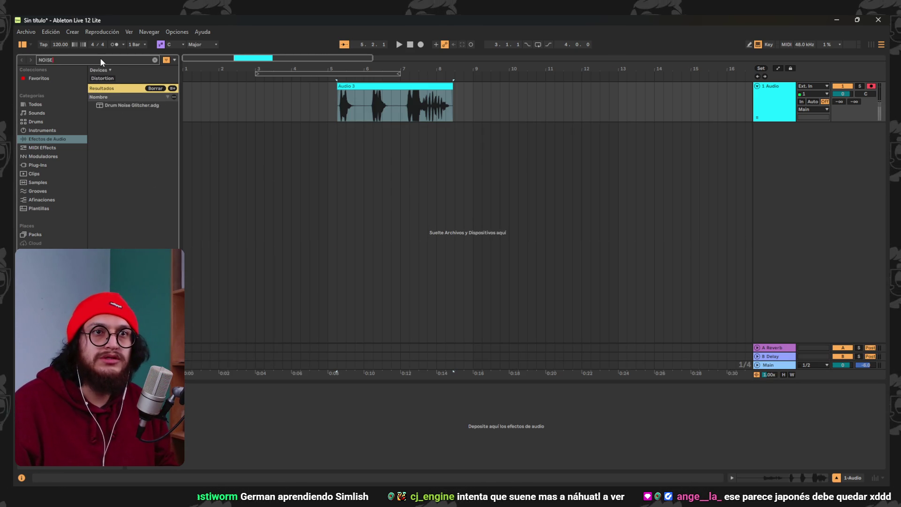
key(BackSpace)
key(BackSpace)
key(BackSpace)
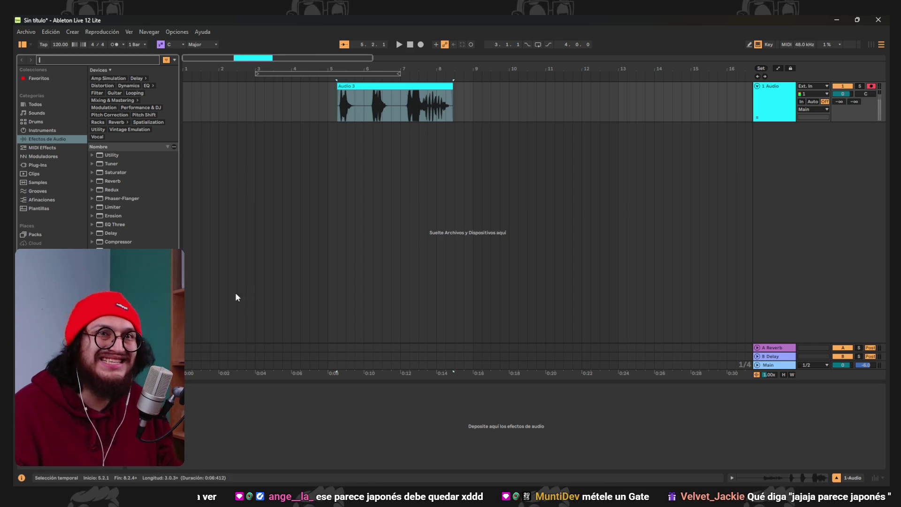
Search the browser for 'gate' across all categories (Todos)
text(gate)
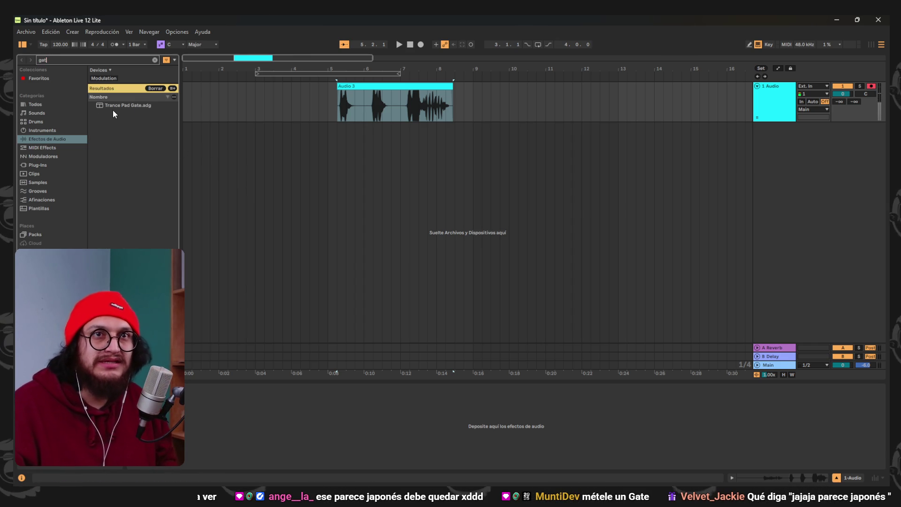
key(BackSpace)
key(BackSpace)
key(BackSpace)
text(gate)
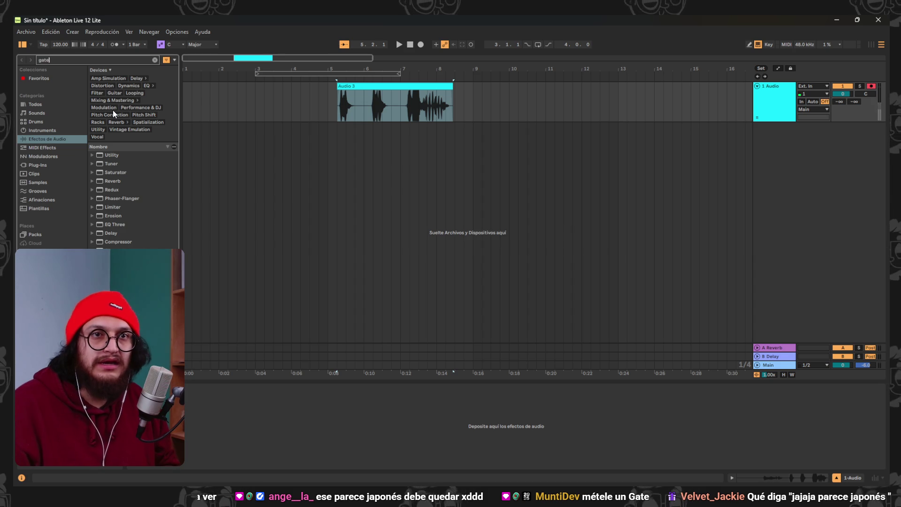
key(BackSpace)
key(BackSpace)
key(BackSpace)
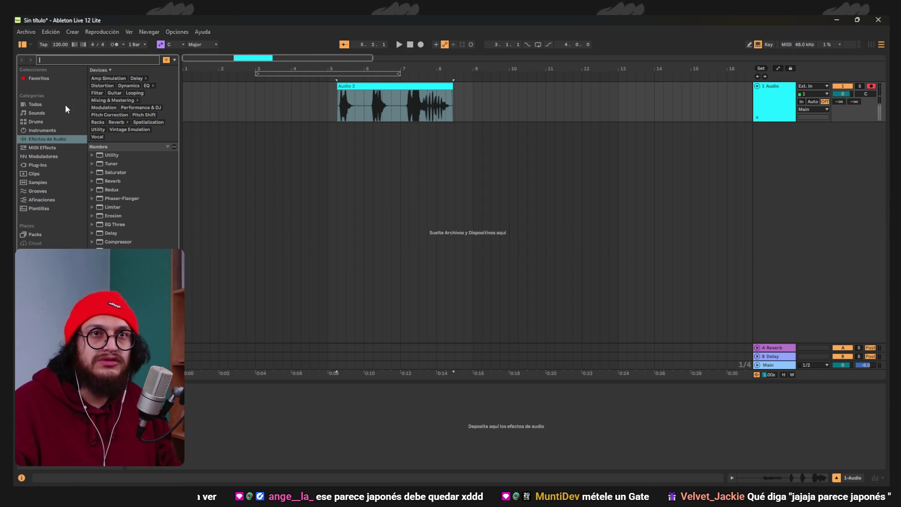
click(64, 105)
text(ate)
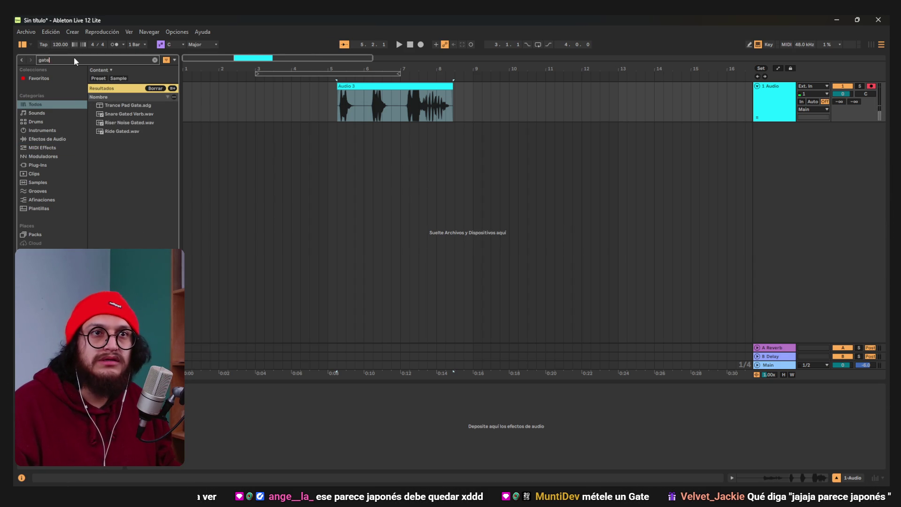
key(ctrl+a)
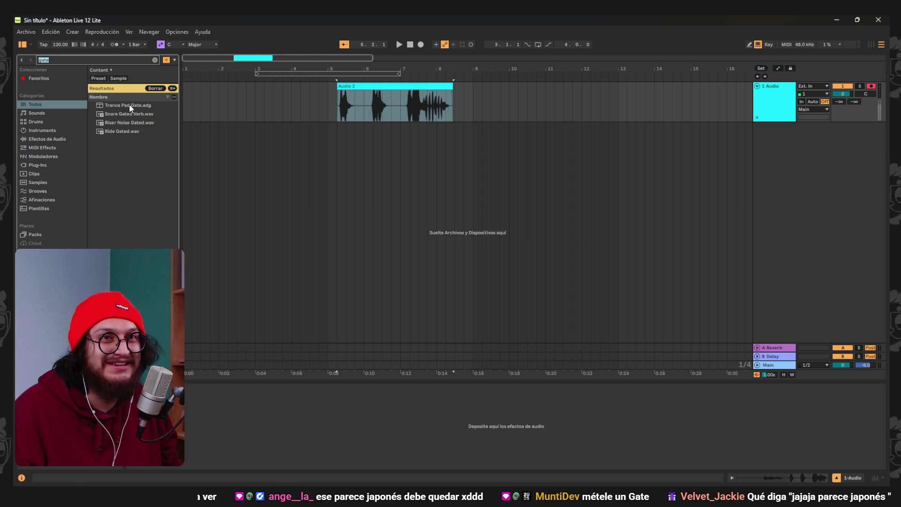
Load the Trance Pad Gate rack onto the voice track and audition the clip through it
mouse_move(134, 113)
mouse_down()
mouse_move(200, 193)
mouse_move(264, 424)
mouse_up()
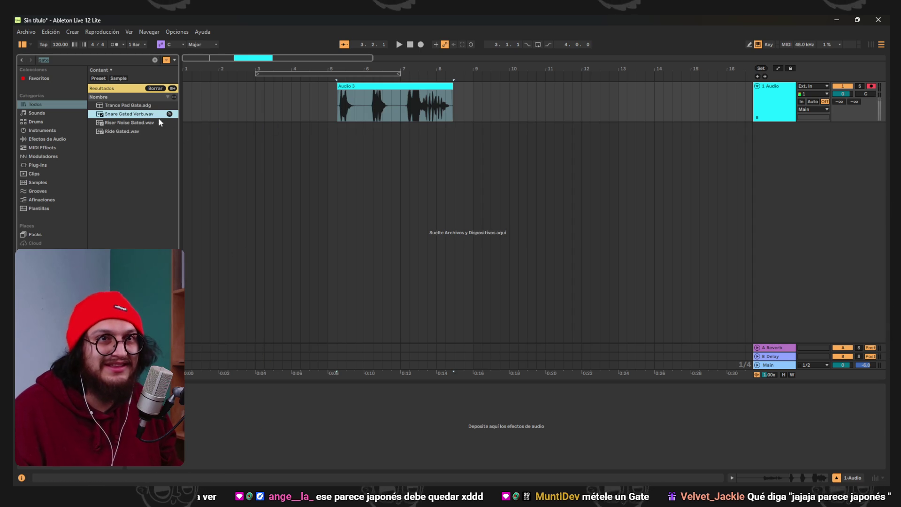
drag(128, 106, 262, 422)
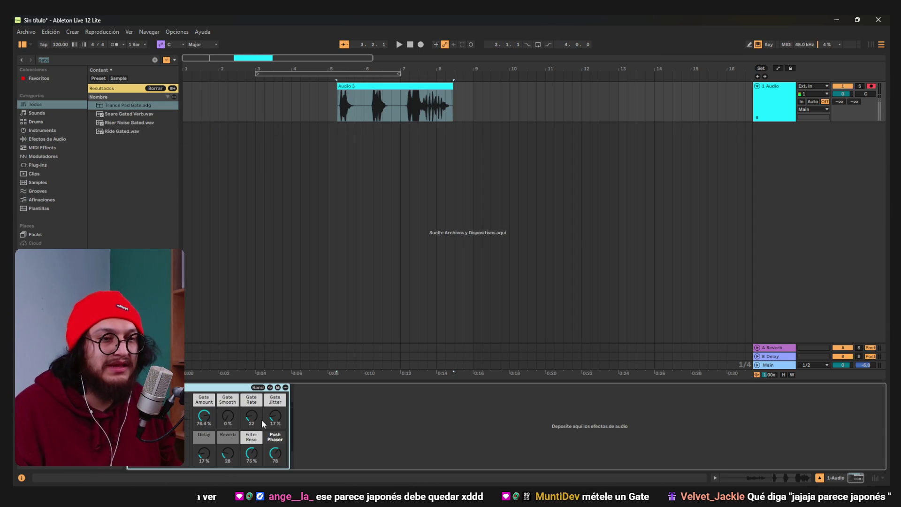
click(336, 93)
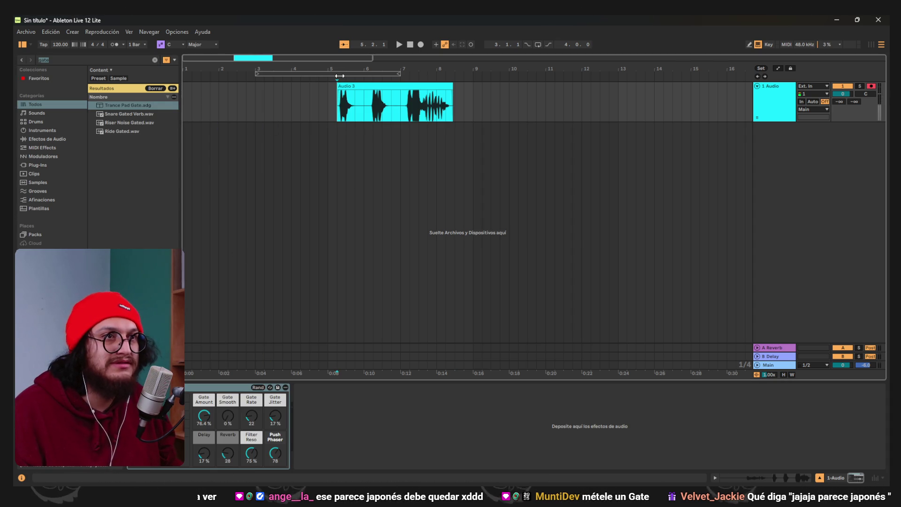
key(space)
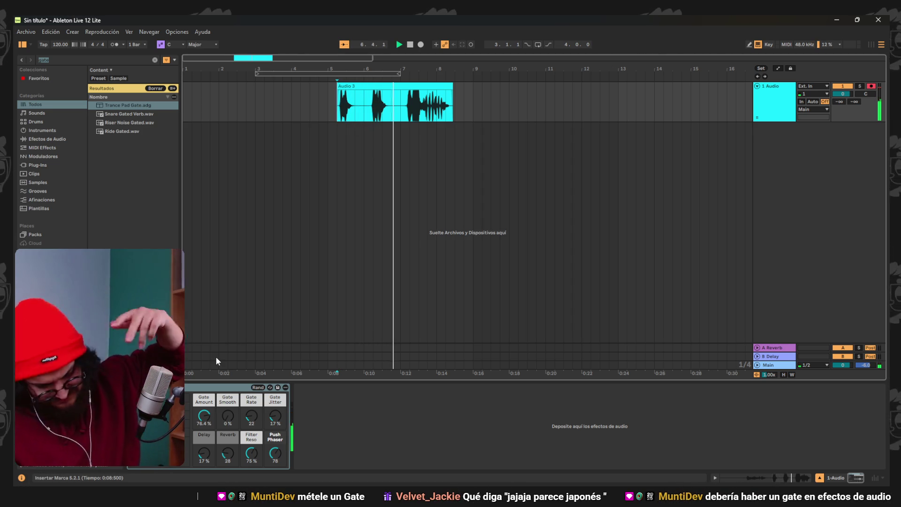
key(space)
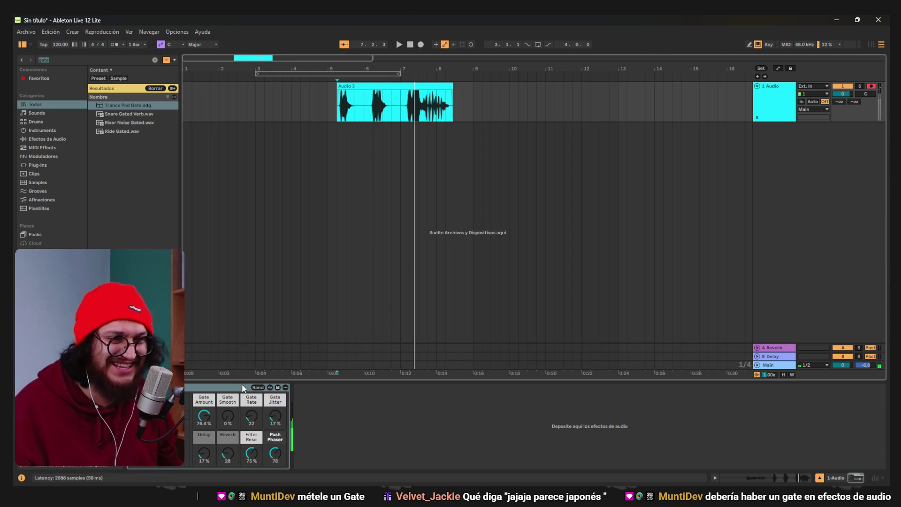
Delete the Trance Pad Gate rack, clear the search to show all content, and replay Audio 3
right_click(196, 388)
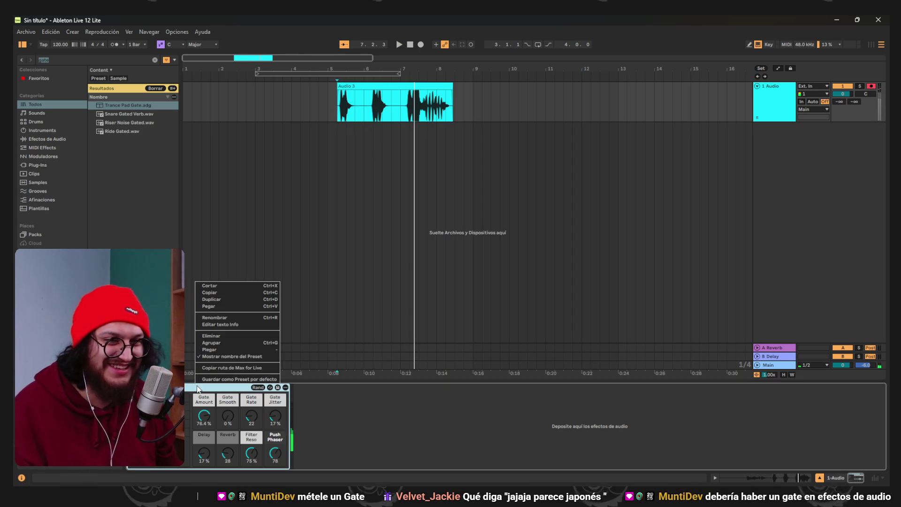
click(226, 335)
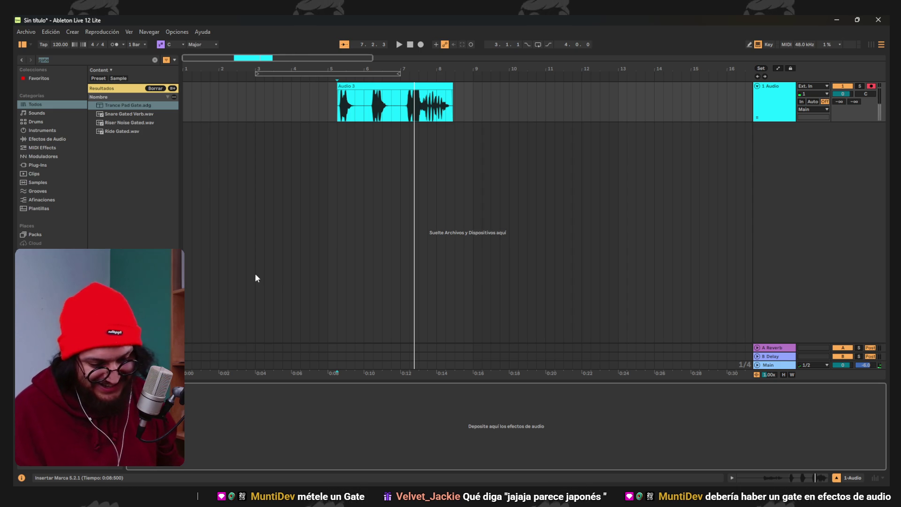
click(47, 140)
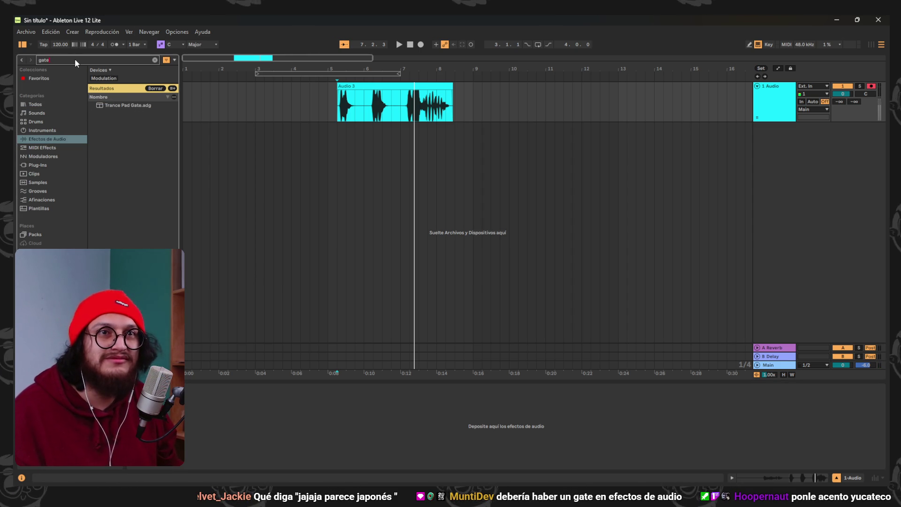
key(BackSpace)
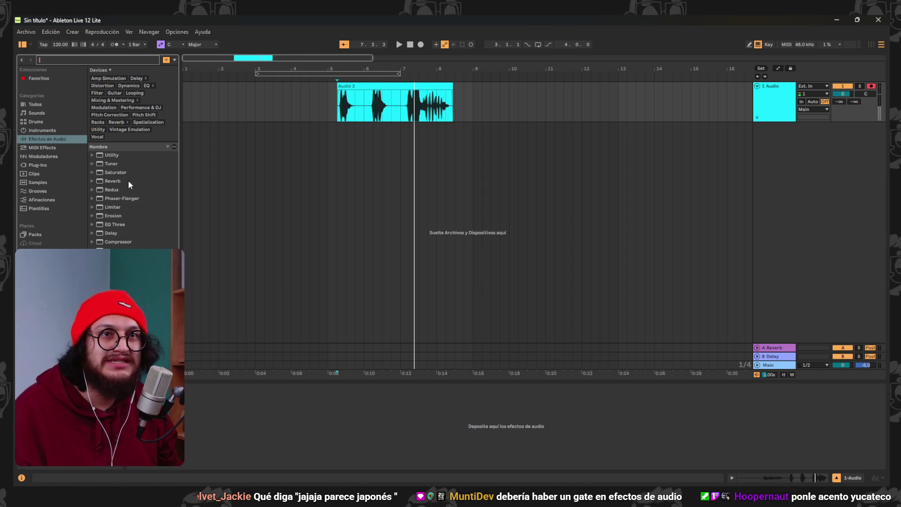
click(37, 104)
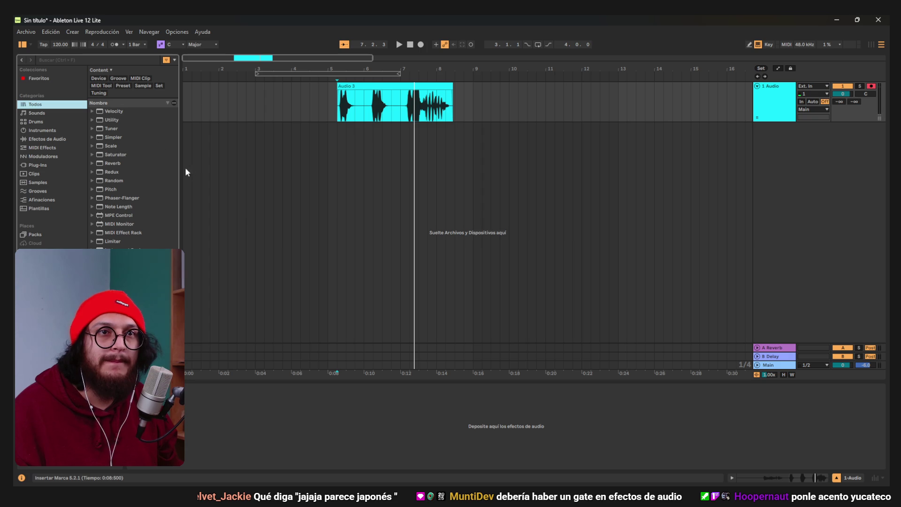
click(326, 152)
click(340, 88)
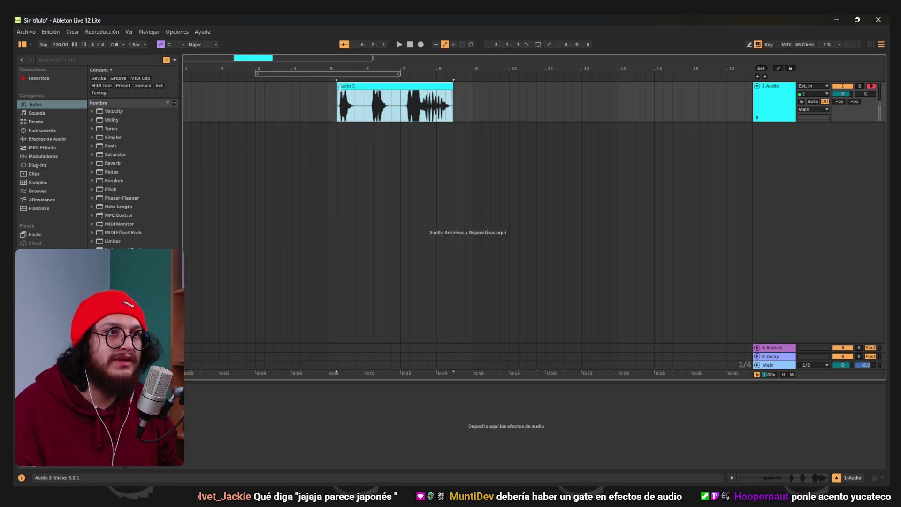
click(402, 45)
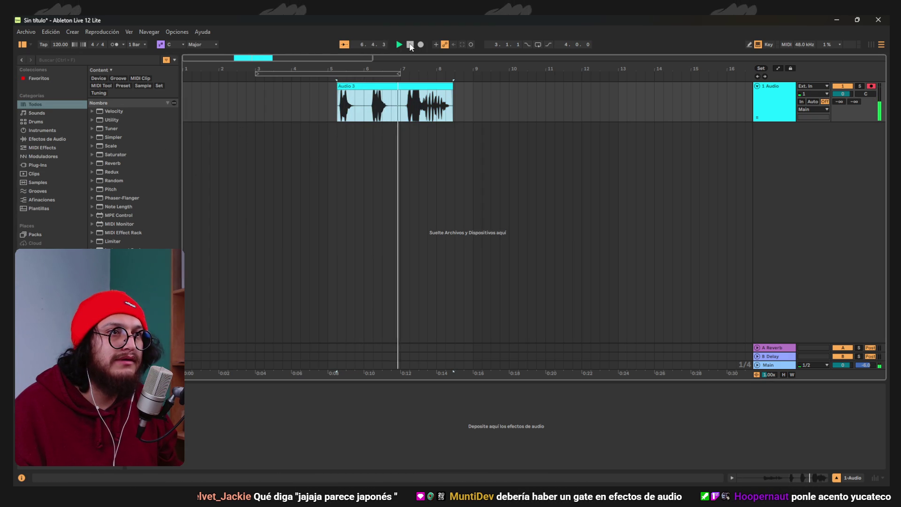
Stop playback, zoom in, and listen to the end of the Audio 3 clip
click(410, 44)
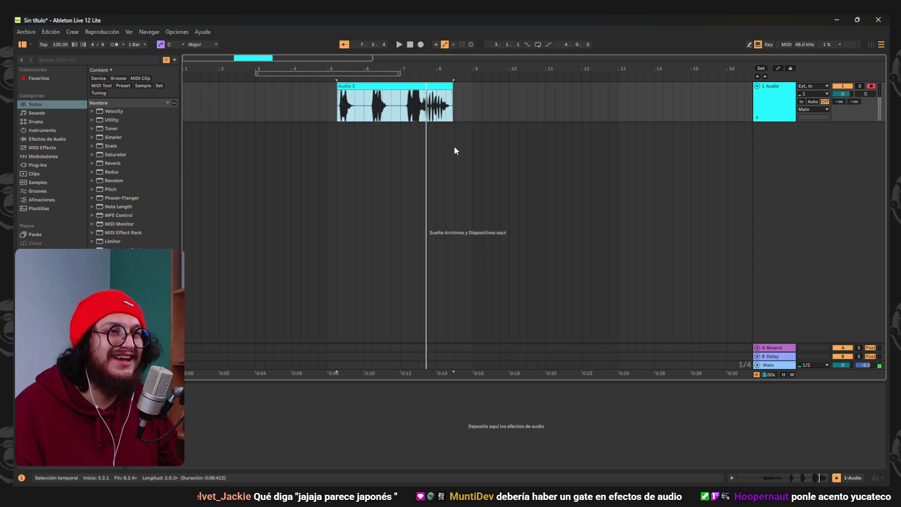
scroll(445, 132, up, 5)
scroll(344, 126, down, 4)
click(275, 120)
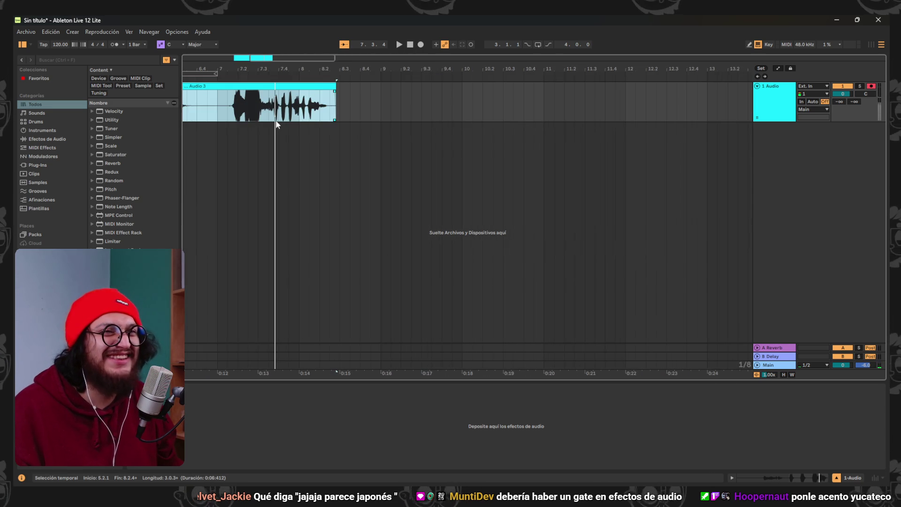
scroll(241, 116, up, 4)
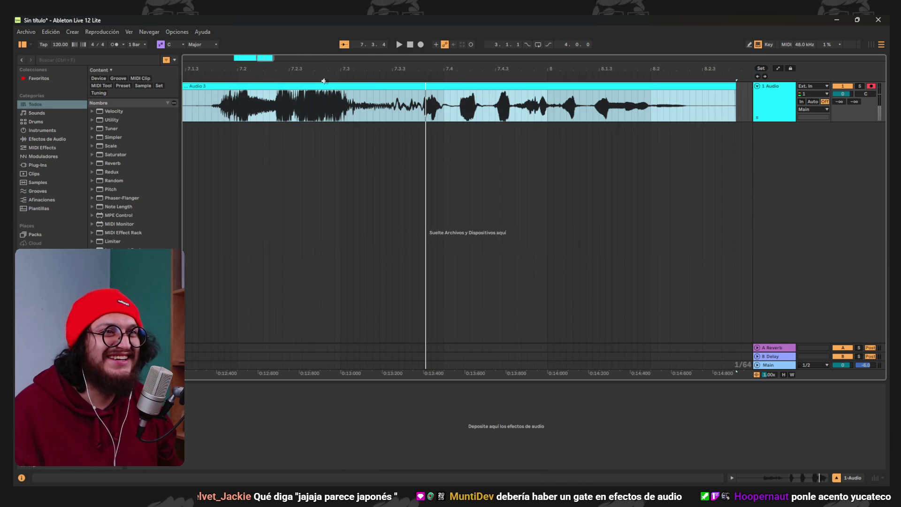
key(space)
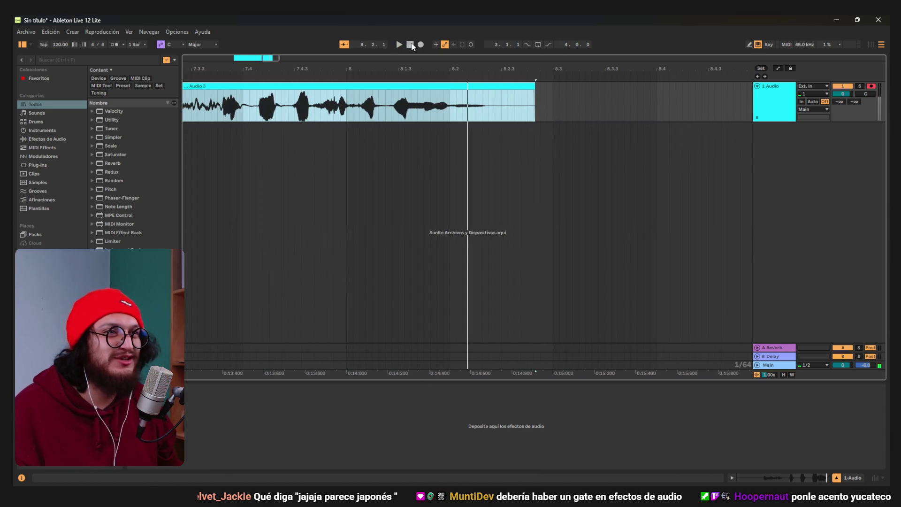
key(space)
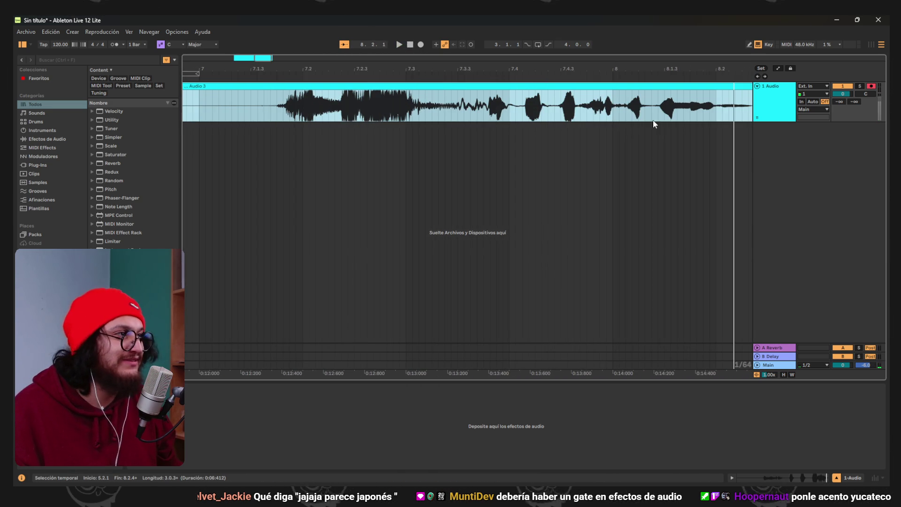
Trim the Audio 3 clip's end back to about 7.3.4 and play it back
drag(714, 87, 362, 88)
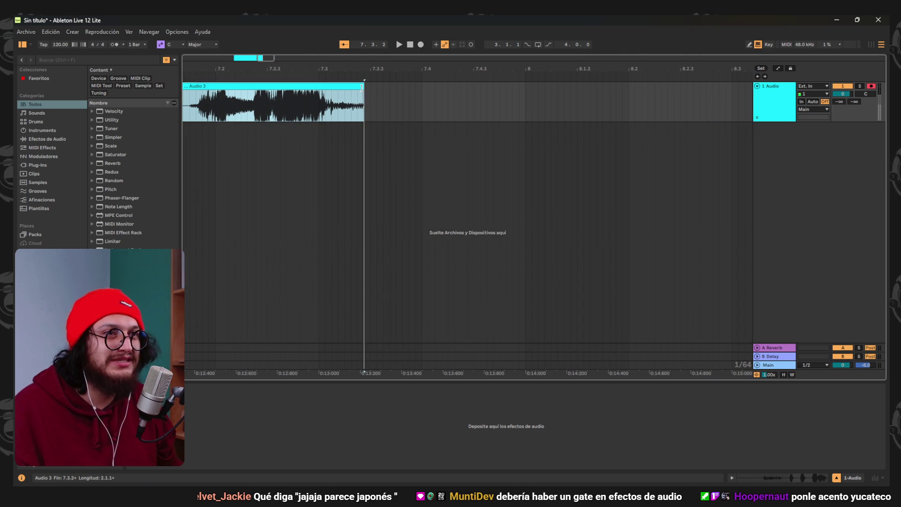
scroll(328, 143, down, 5)
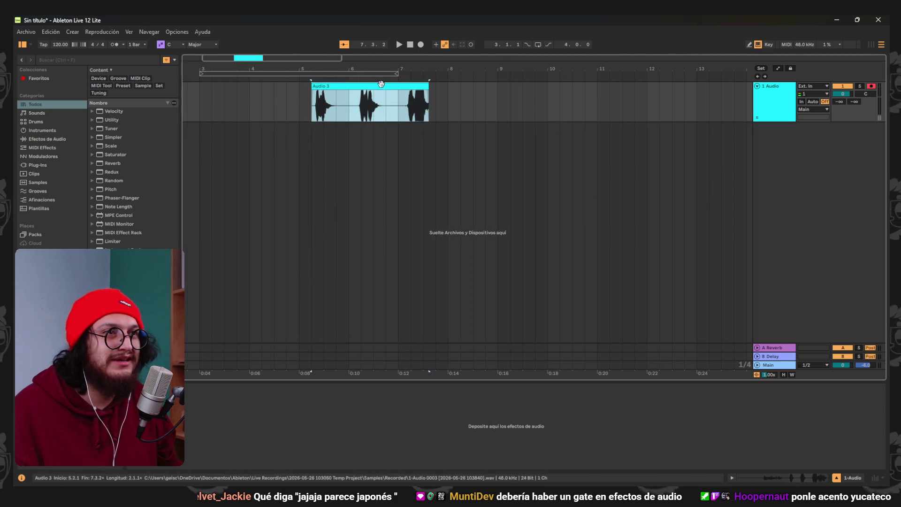
click(400, 44)
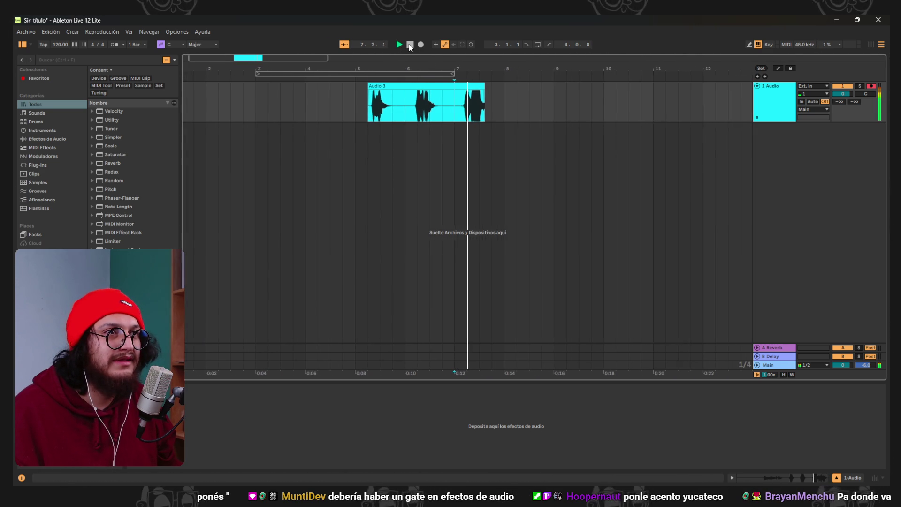
click(410, 44)
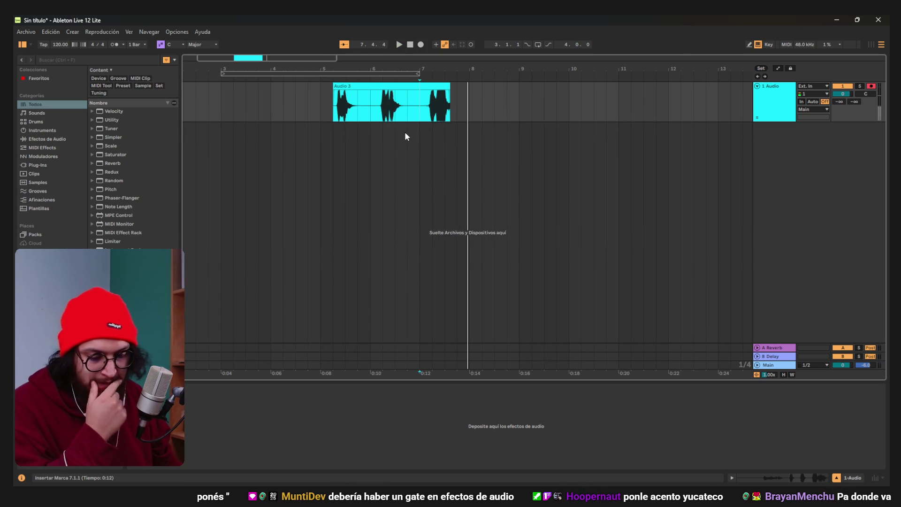
ctrl+scroll(319, 111, up, 4)
scroll(399, 104, up, 2)
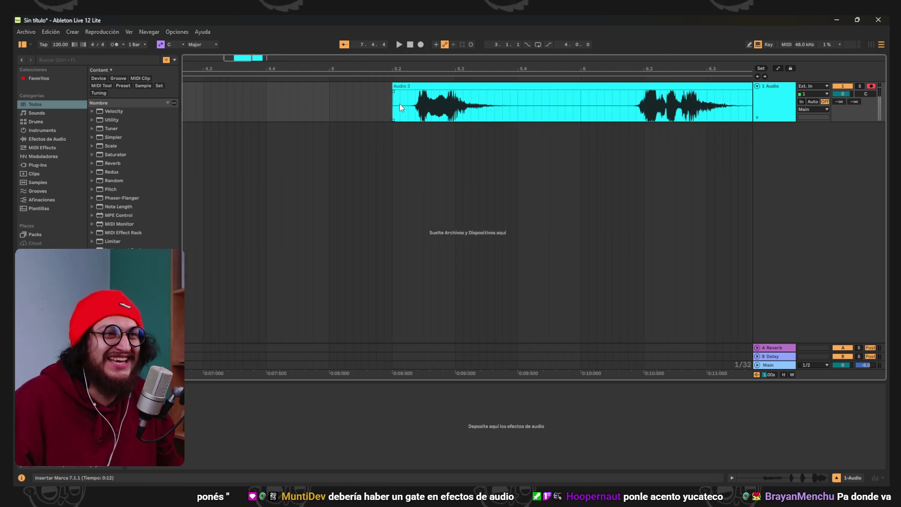
scroll(472, 112, down, 2)
scroll(423, 106, right, 2)
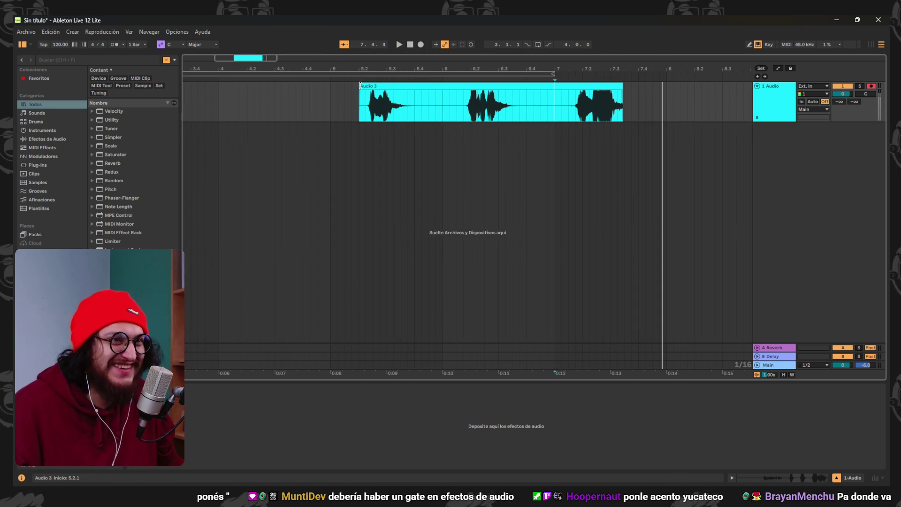
Nudge the clip start later and split the take at the phrase boundaries around 6.1.4 and 6.4.2
drag(361, 105, 366, 105)
click(414, 111)
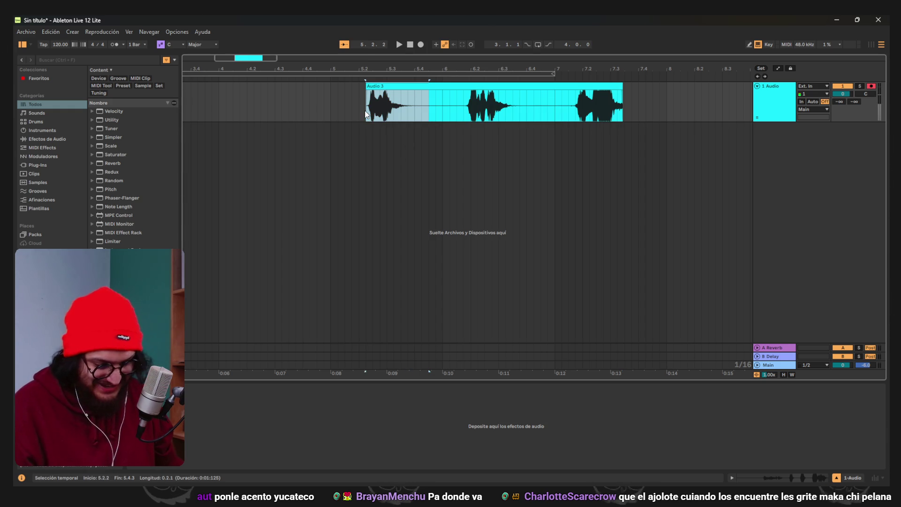
key(ctrl+e)
click(465, 111)
key(ctrl+e)
mouse_move(464, 111)
mouse_down()
mouse_move(570, 107)
mouse_move(624, 116)
mouse_up()
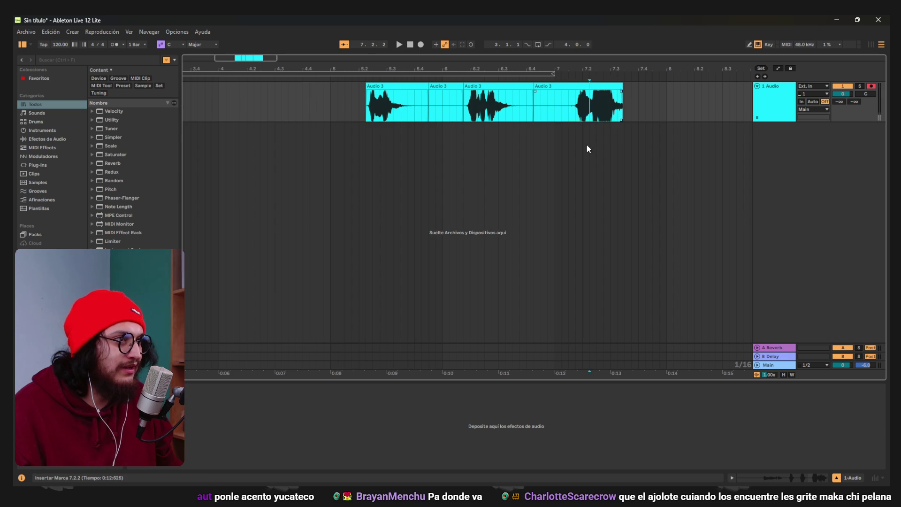
key(ctrl+e)
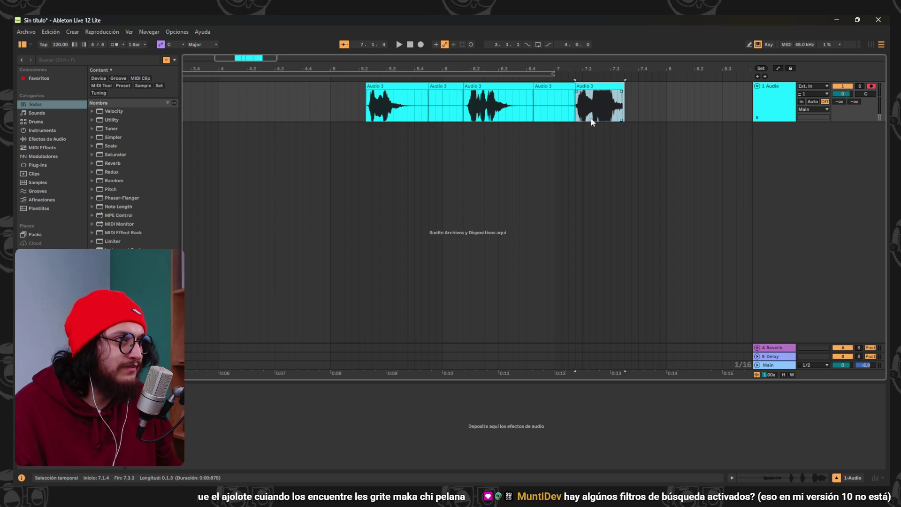
Select the silent stretches between the three phrases, then clear the time selection
click(549, 87)
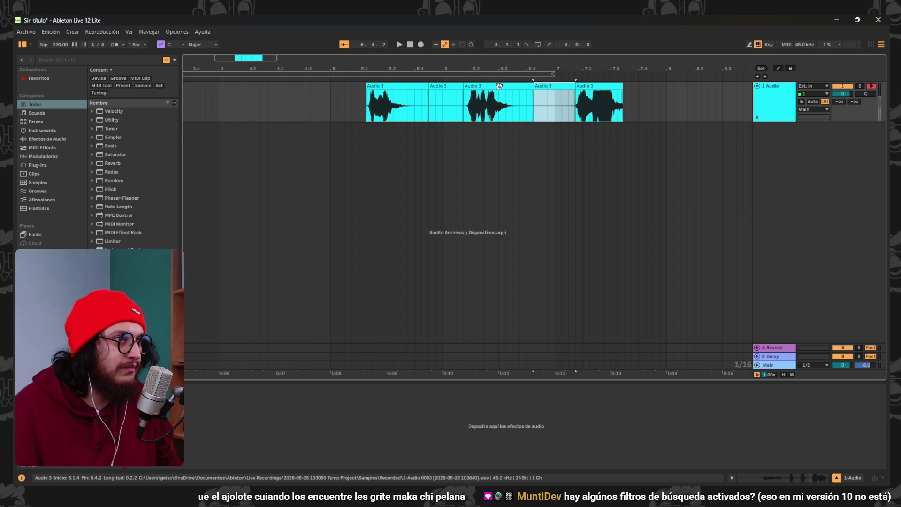
click(445, 86)
drag(445, 85, 547, 86)
click(520, 166)
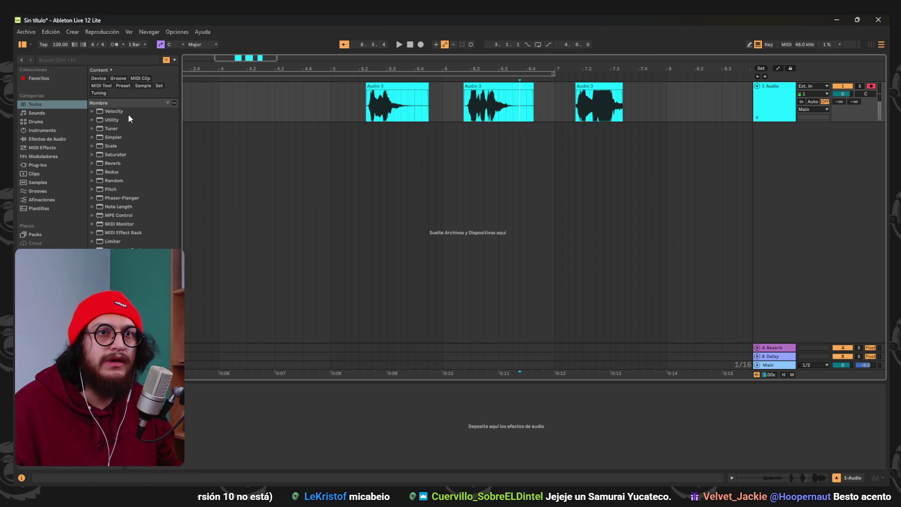
Show all browser categories and hide the tag filter rows
click(73, 104)
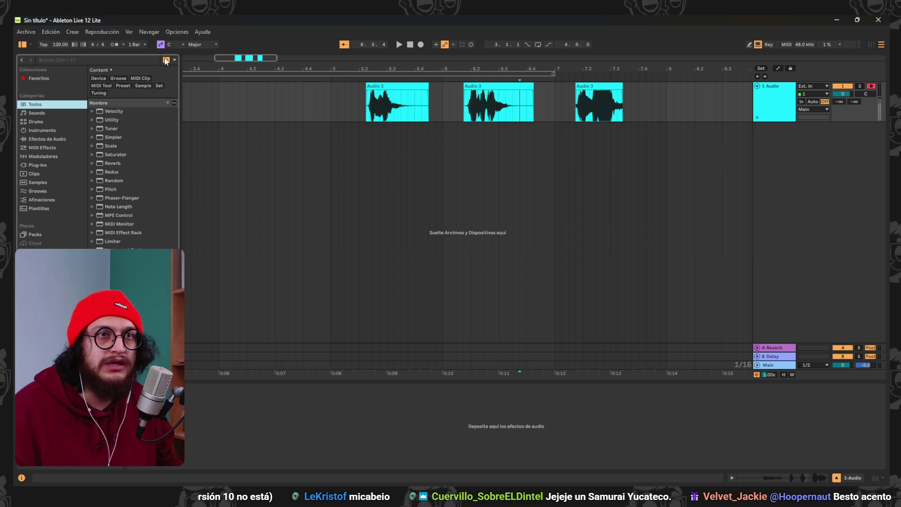
click(174, 60)
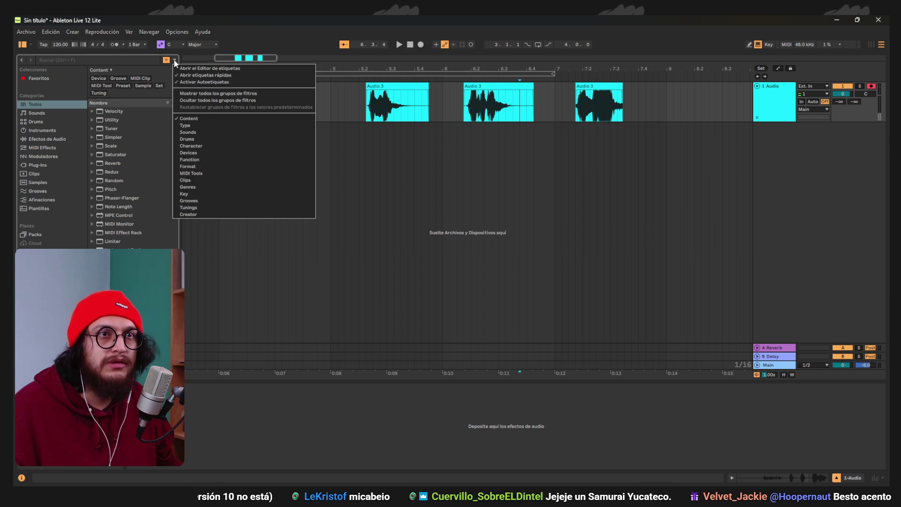
click(174, 60)
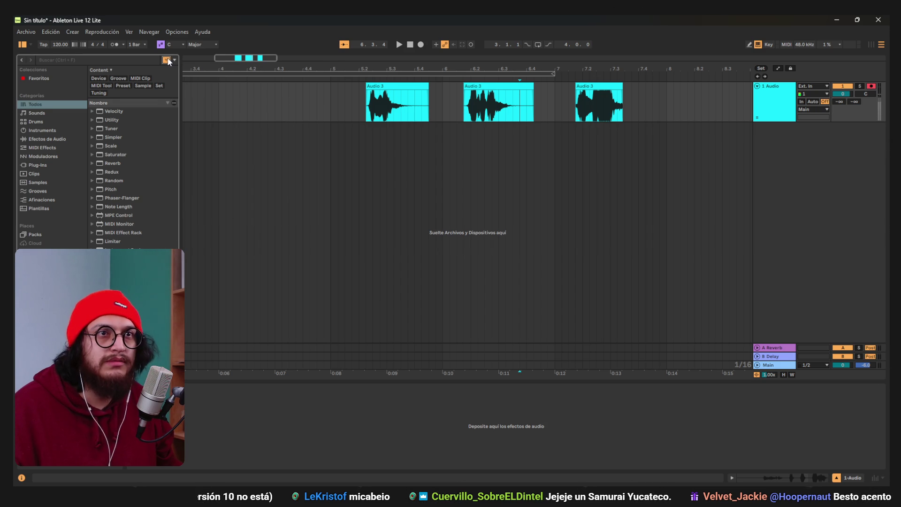
click(166, 60)
Search 'gate', preview Riser Noise Gated, Snare Gated Verb and Trance Pad Gate, then clear the search
click(154, 59)
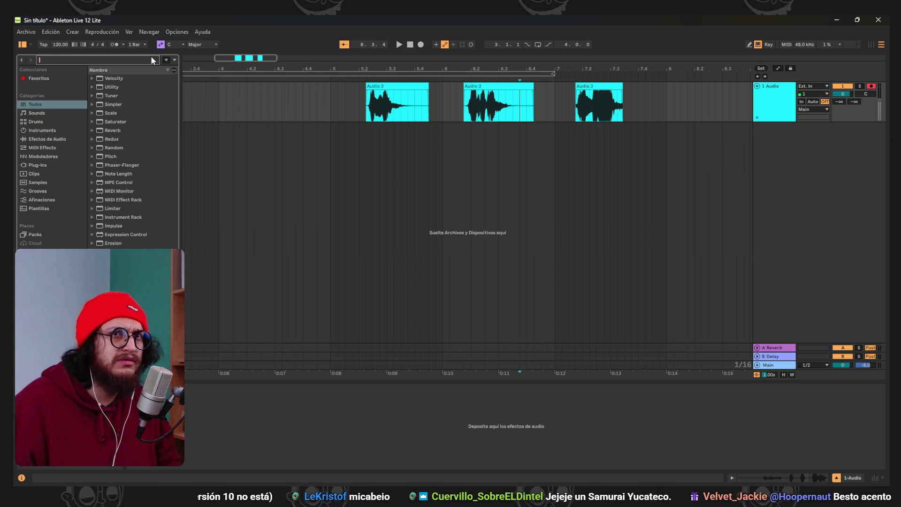
text(gate)
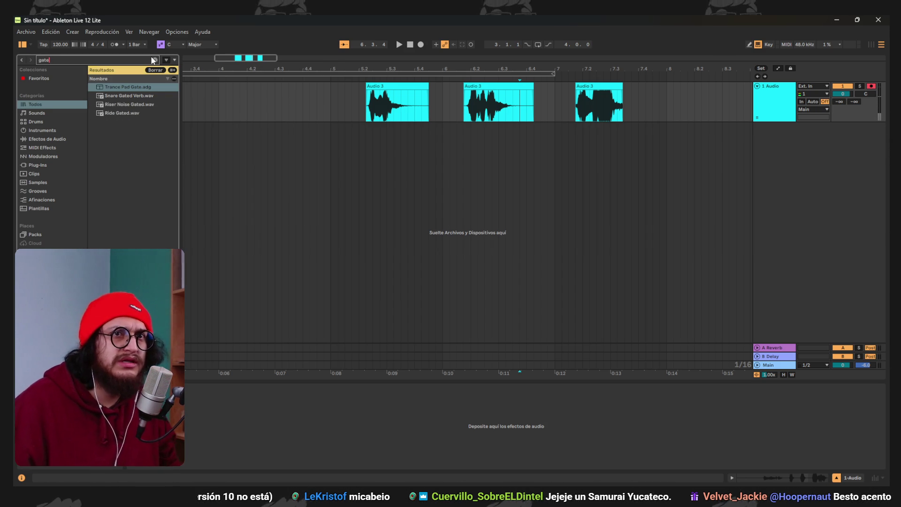
click(131, 105)
mouse_move(132, 109)
mouse_down()
mouse_move(217, 108)
mouse_move(139, 108)
mouse_up()
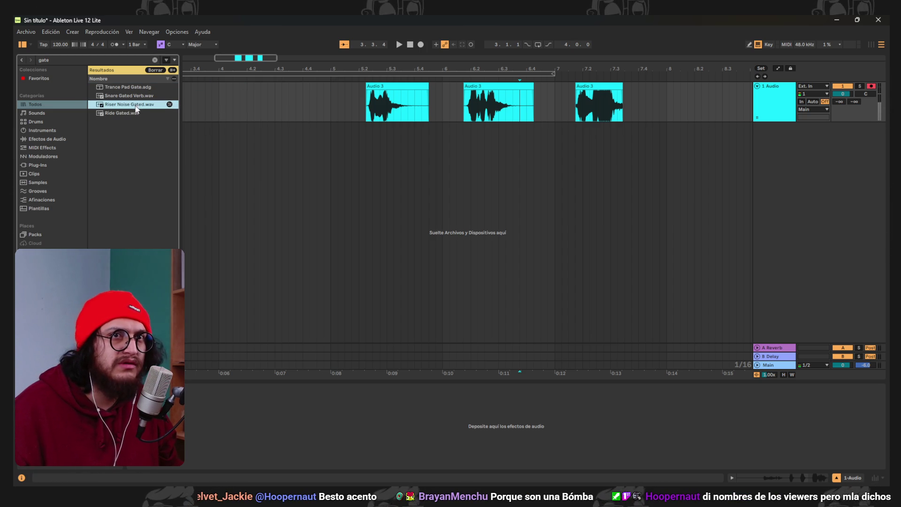
click(136, 96)
click(136, 89)
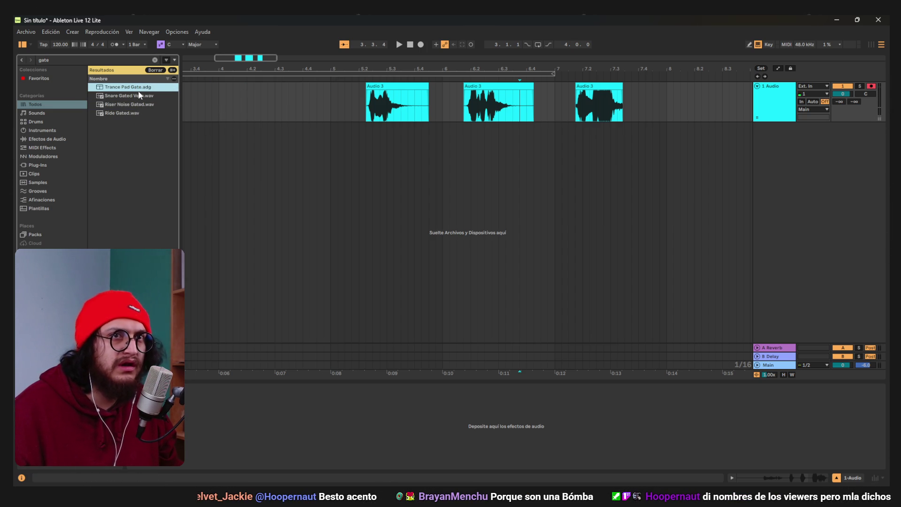
key(BackSpace)
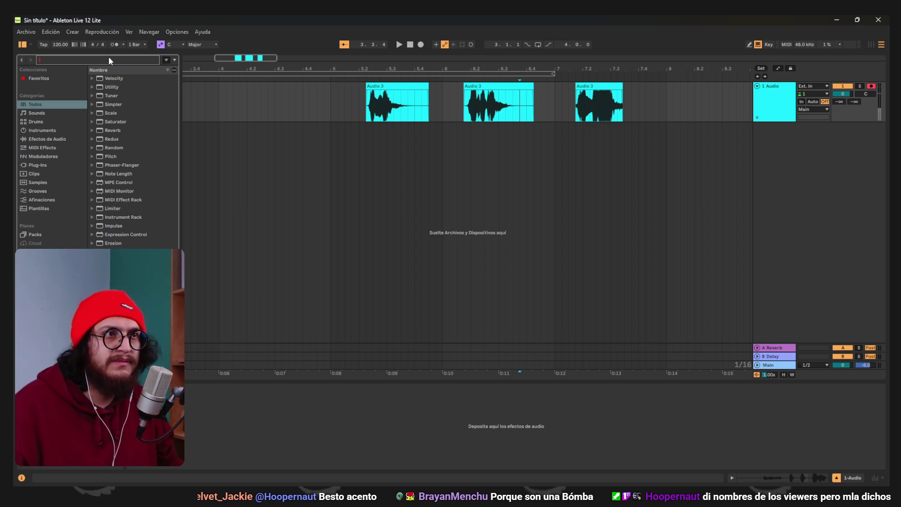
scroll(378, 217, left, 3)
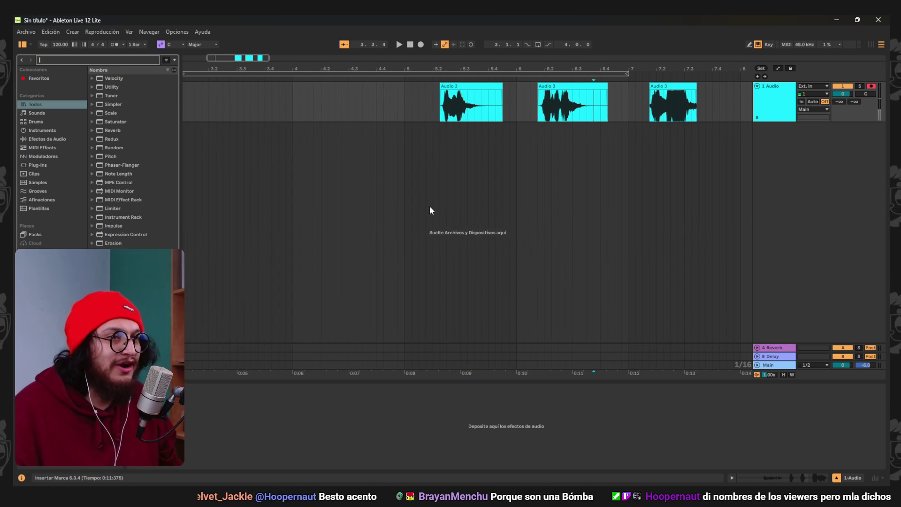
scroll(372, 150, down, 3)
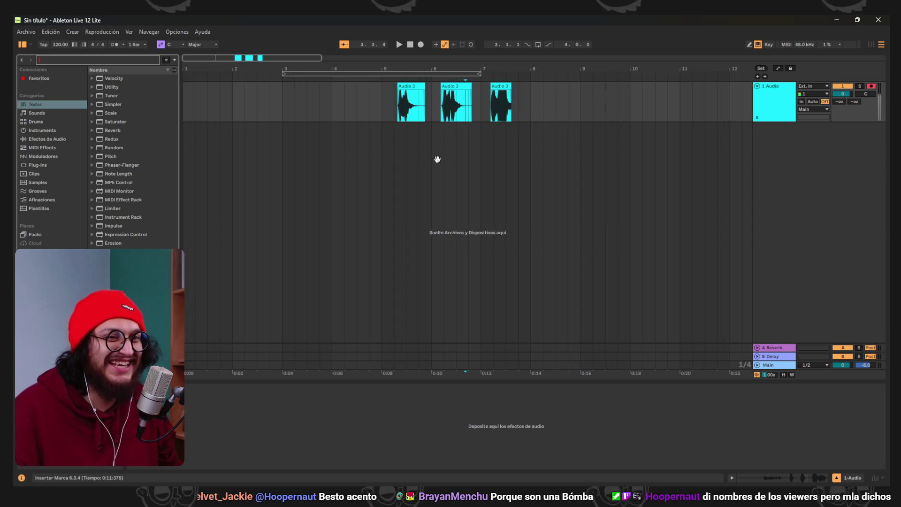
Audition the first voice clip twice from before the clips
click(343, 112)
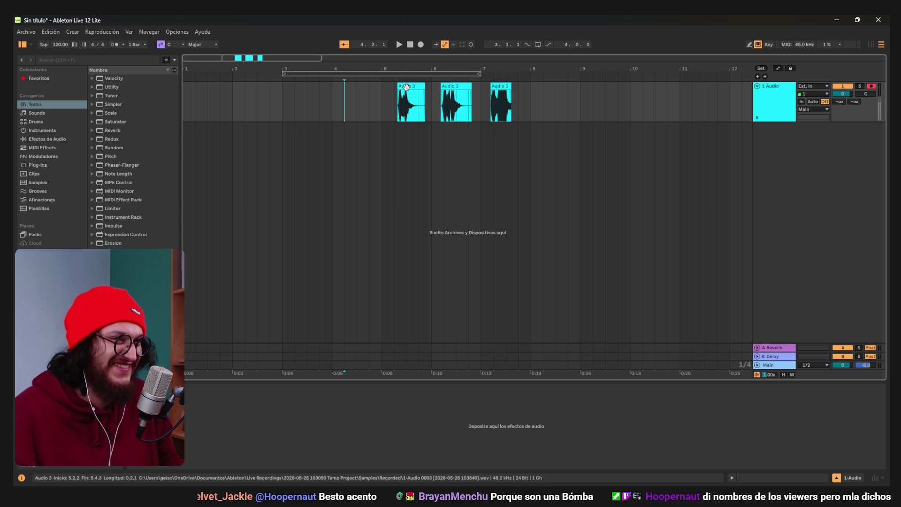
click(400, 45)
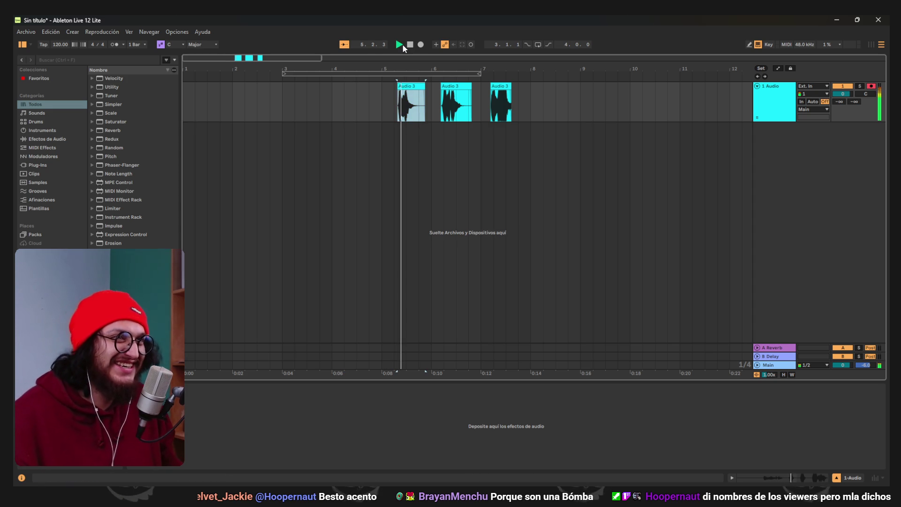
click(495, 153)
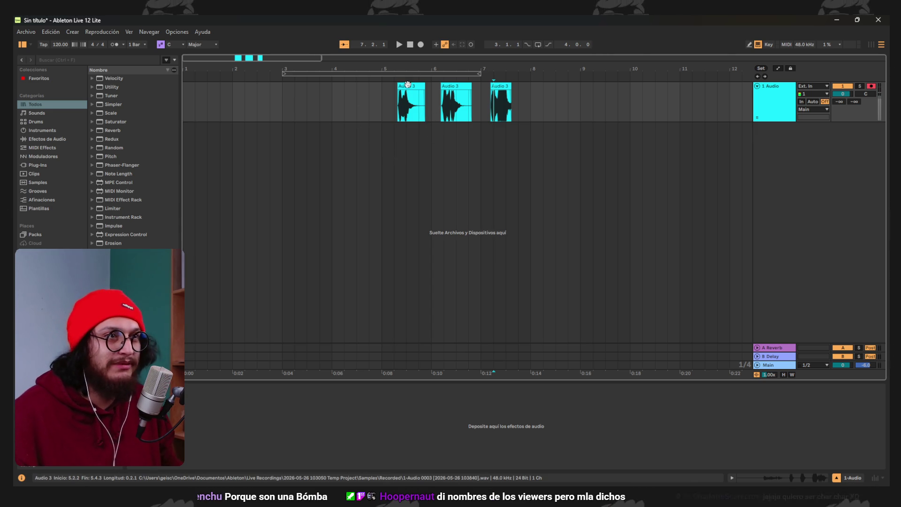
click(237, 92)
key(ctrl+v)
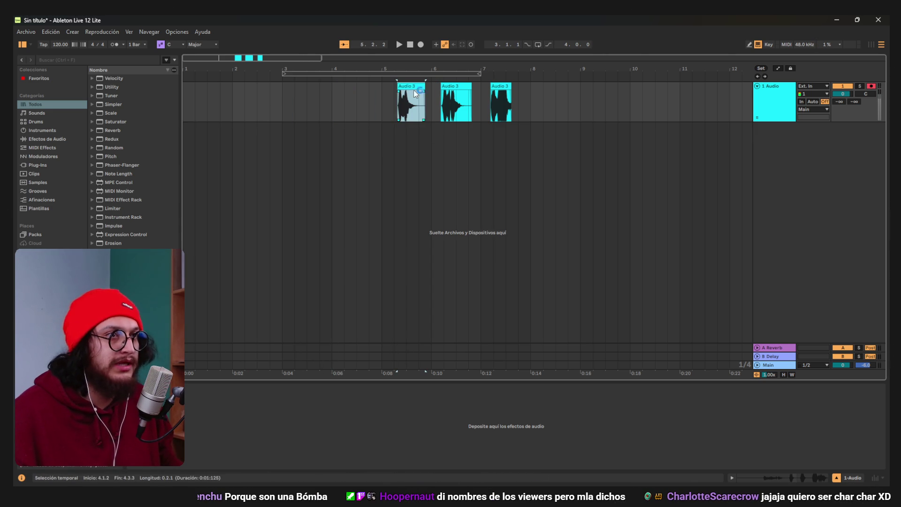
click(393, 78)
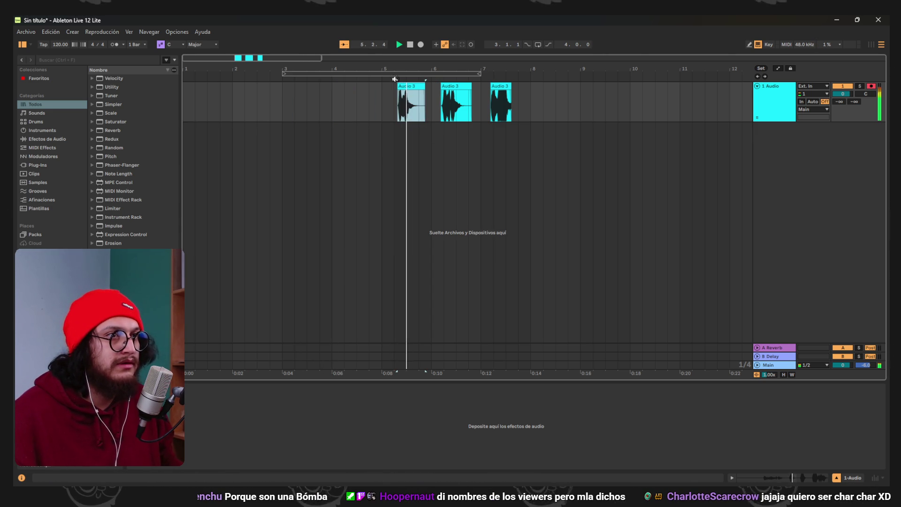
click(410, 44)
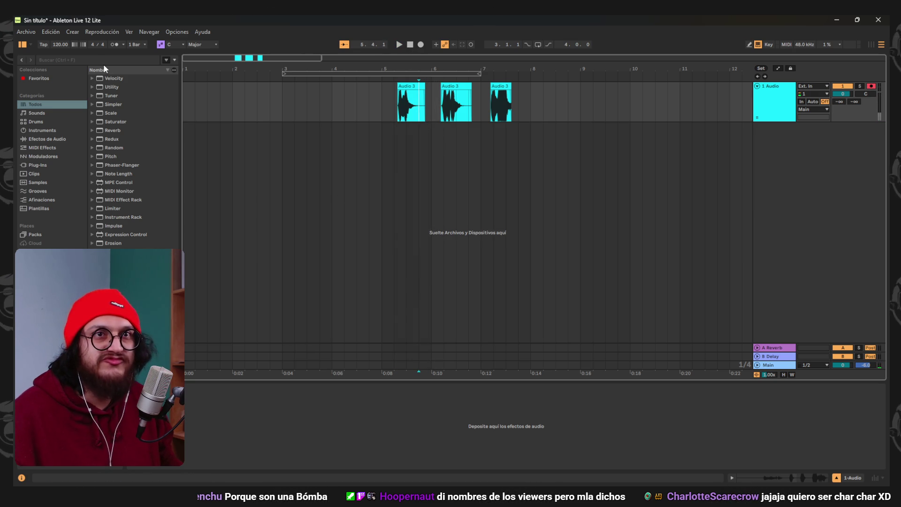
Move the first voice clip to bar 1 and the second to bar 2
click(453, 130)
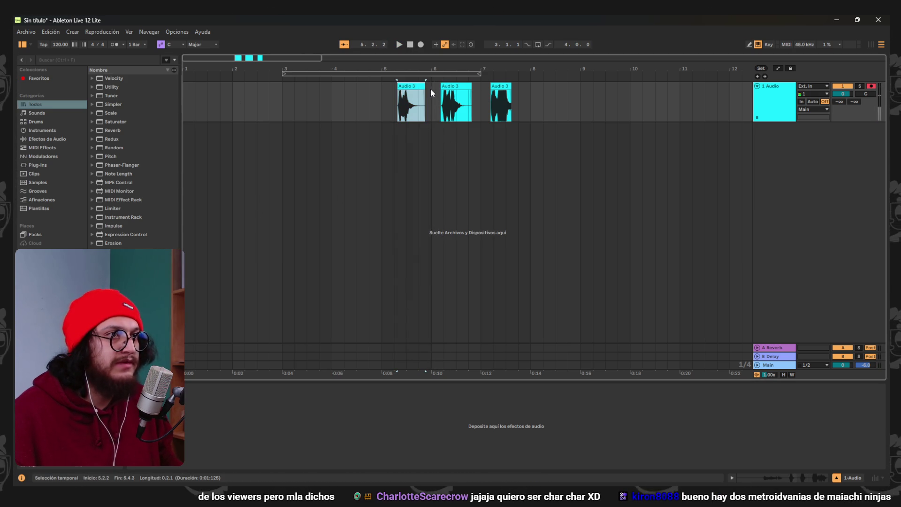
click(408, 86)
drag(409, 87, 194, 86)
drag(447, 96, 244, 86)
Move the third voice clip to bar 3
drag(499, 85, 300, 86)
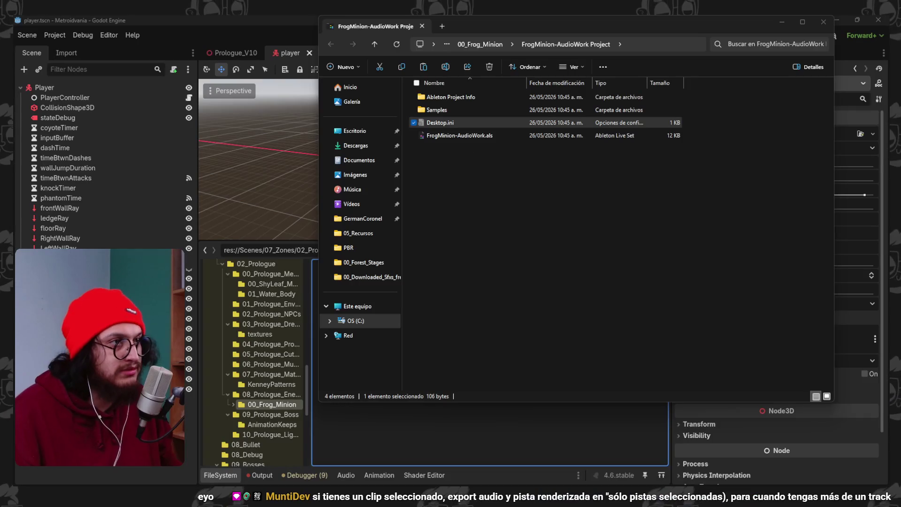
Go up from the project folder to 00_Frog_Minion in File Explorer
click(484, 123)
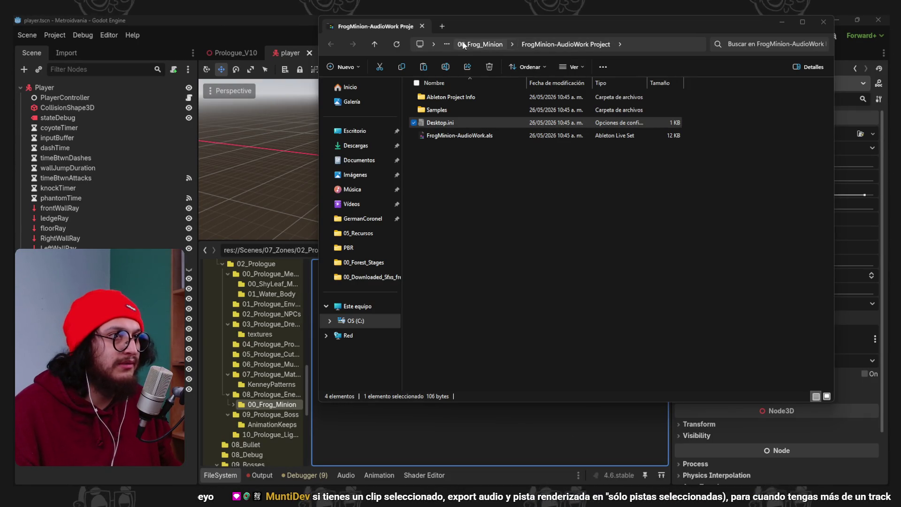
click(475, 47)
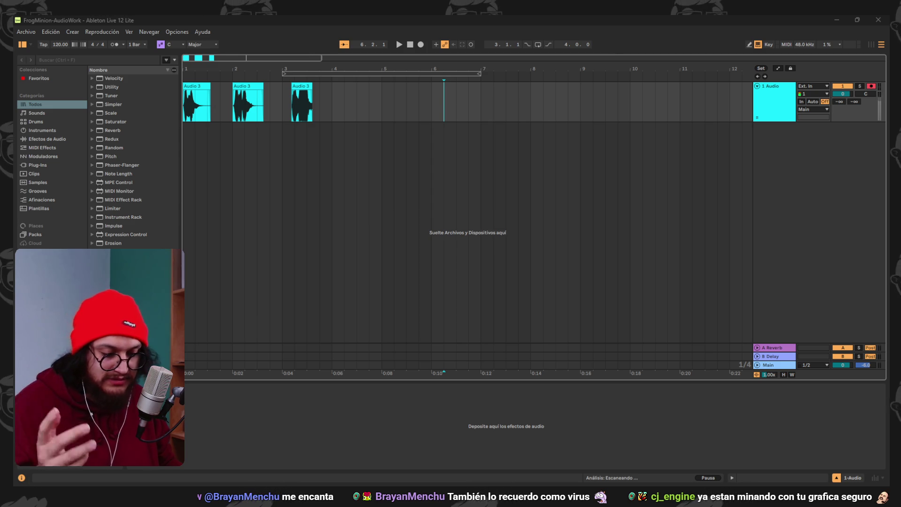
Drag the second and third Audio 3 voice clips onto new tracks 2 and 3, aligned at bar 1
click(292, 177)
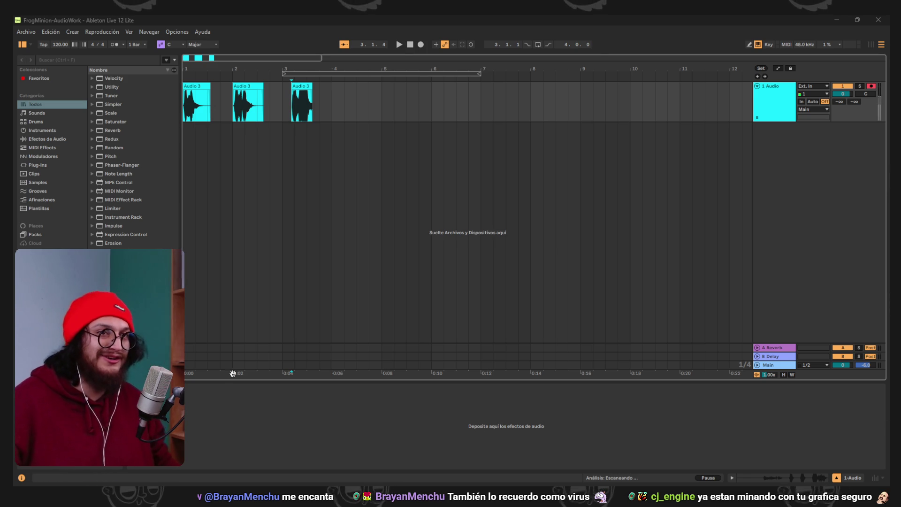
mouse_move(246, 104)
mouse_down()
mouse_move(258, 179)
mouse_move(201, 173)
mouse_move(220, 133)
mouse_up()
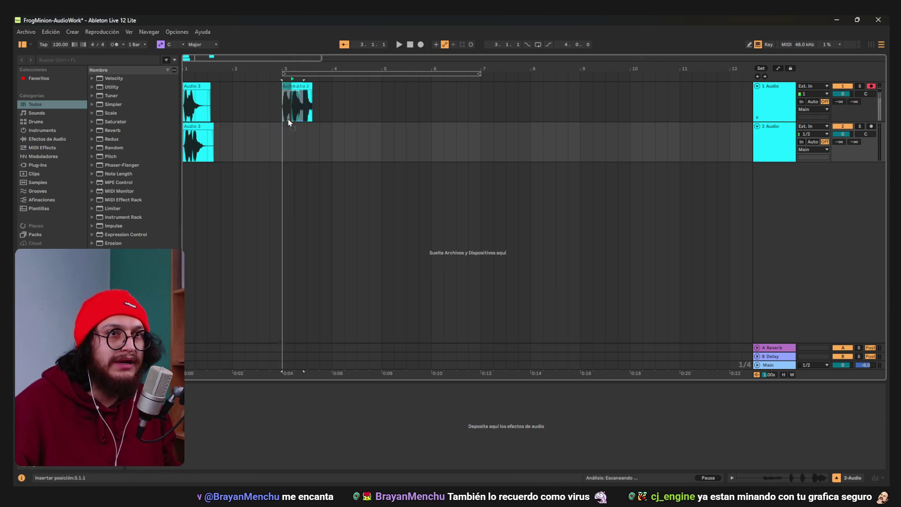
drag(199, 189, 189, 181)
scroll(199, 179, up, 10)
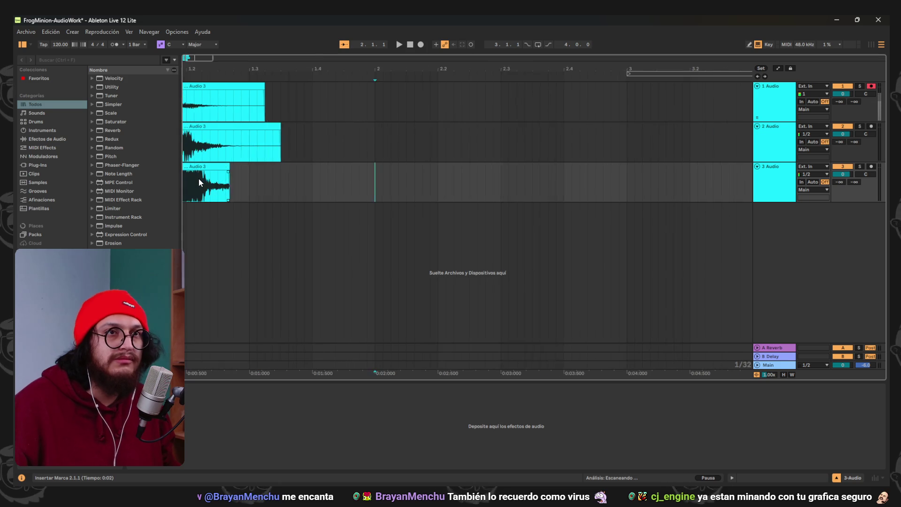
scroll(199, 179, down, 10)
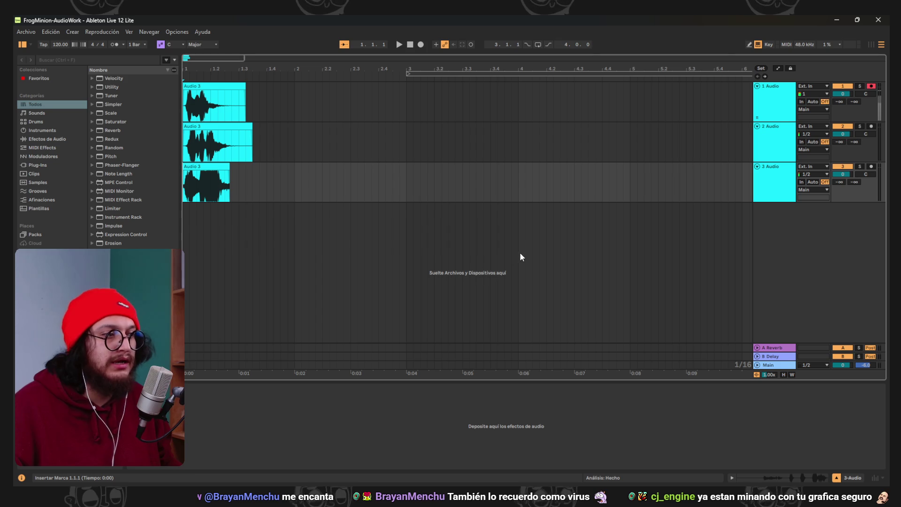
click(510, 242)
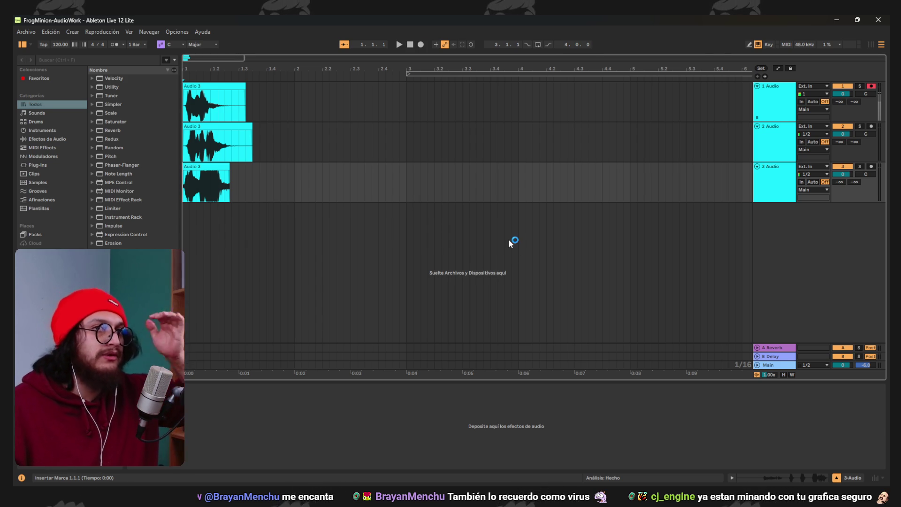